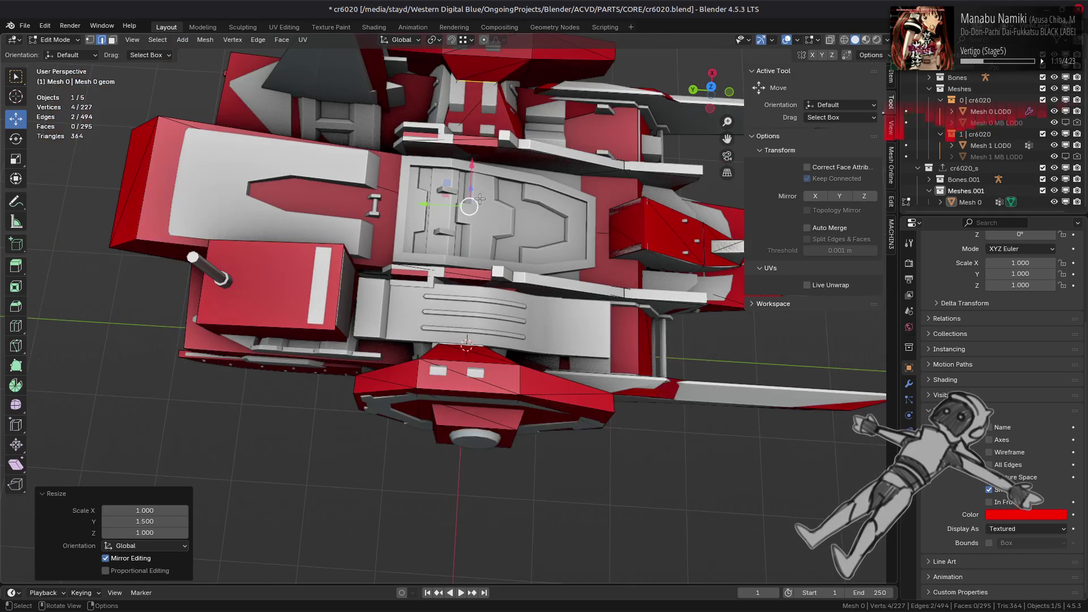
Move the selected Mesh 0 vertices 0.025 m along Y, then select the whole mesh
{"action": "left_click_drag", "start_coordinate": [417, 245], "coordinate": [413, 247]}
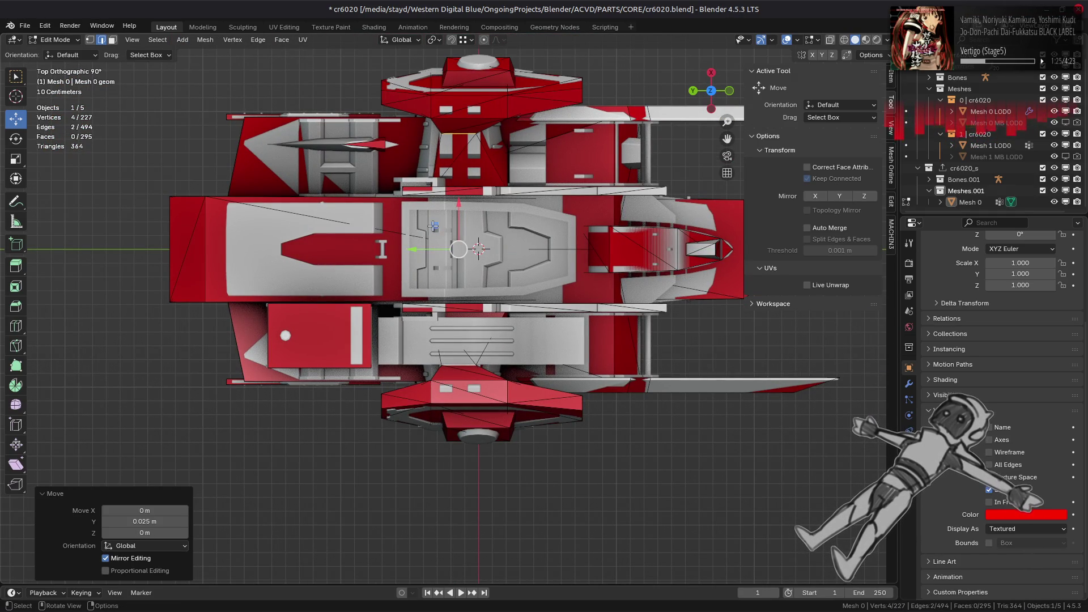
{"action": "mouse_move", "coordinate": [433, 225]}
{"action": "middle_mouse_down"}
{"action": "mouse_move", "coordinate": [480, 267]}
{"action": "mouse_move", "coordinate": [472, 326]}
{"action": "mouse_move", "coordinate": [544, 294]}
{"action": "middle_mouse_up"}
{"action": "key", "text": "a"}
{"action": "mouse_move", "coordinate": [509, 541]}
{"action": "middle_mouse_down"}
{"action": "mouse_move", "coordinate": [530, 352]}
{"action": "mouse_move", "coordinate": [664, 170]}
{"action": "mouse_move", "coordinate": [542, 356]}
{"action": "middle_mouse_up"}
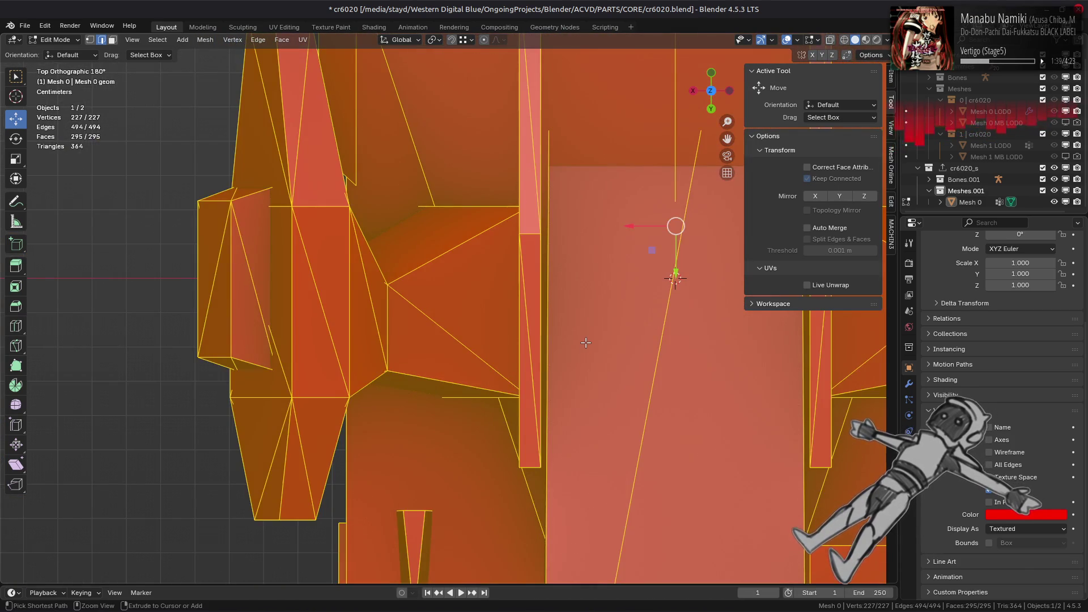
Unhide the other cr6020 objects and orbit into a perspective view
{"action": "key", "text": "ctrl+z"}
{"action": "key", "text": "a"}
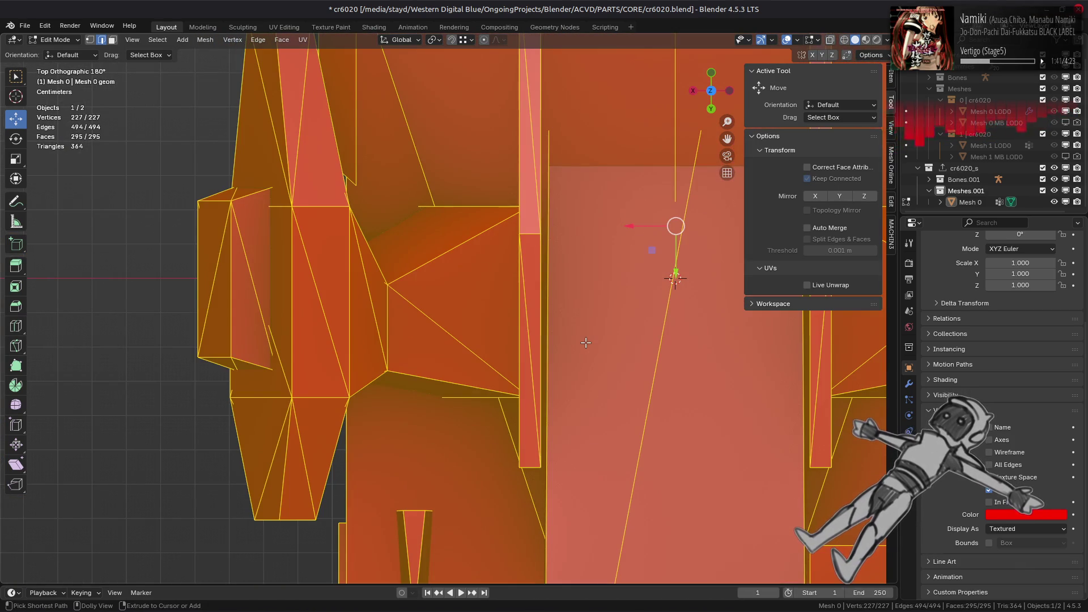
{"action": "left_click", "coordinate": [1054, 66]}
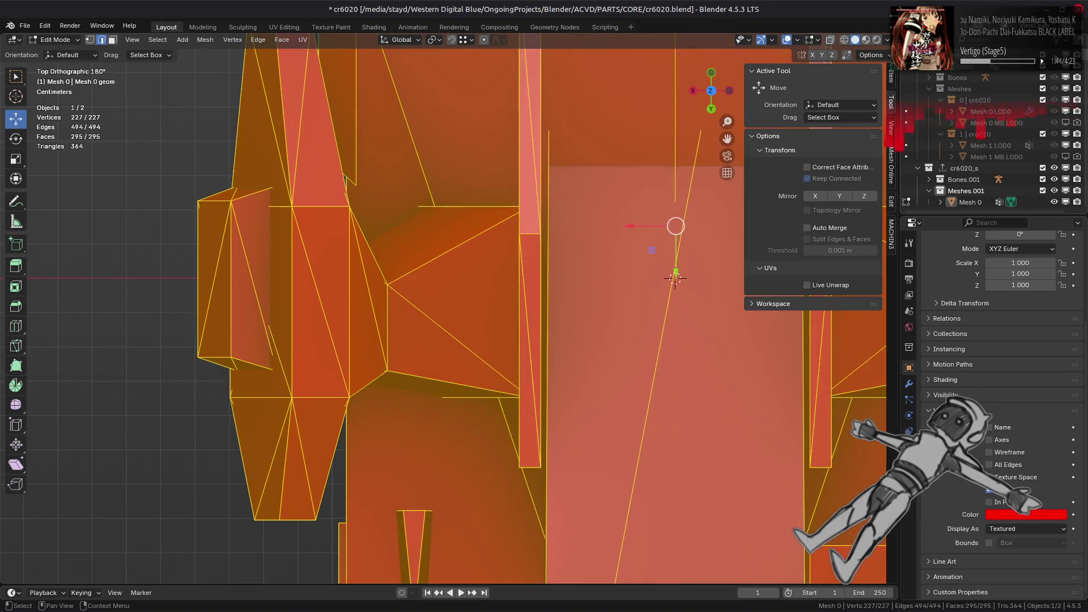
{"action": "mouse_move", "coordinate": [431, 250]}
{"action": "middle_mouse_down"}
{"action": "mouse_move", "coordinate": [369, 297]}
{"action": "mouse_move", "coordinate": [373, 327]}
{"action": "mouse_move", "coordinate": [452, 347]}
{"action": "mouse_move", "coordinate": [510, 279]}
{"action": "mouse_move", "coordinate": [442, 257]}
{"action": "mouse_move", "coordinate": [467, 215]}
{"action": "middle_mouse_up"}
In vertex select, move one corner vertex of the red hull panel 0.086 m along Y
{"action": "key", "text": "1"}
{"action": "left_click", "coordinate": [486, 274]}
{"action": "mouse_move", "coordinate": [468, 215]}
{"action": "left_mouse_down"}
{"action": "mouse_move", "coordinate": [566, 266]}
{"action": "mouse_move", "coordinate": [527, 270]}
{"action": "left_mouse_up"}
{"action": "middle_click_drag", "start_coordinate": [526, 270], "coordinate": [546, 415]}
In edge select, scale the selected edge near the lower wing along Y by 1.111
{"action": "key", "text": "2"}
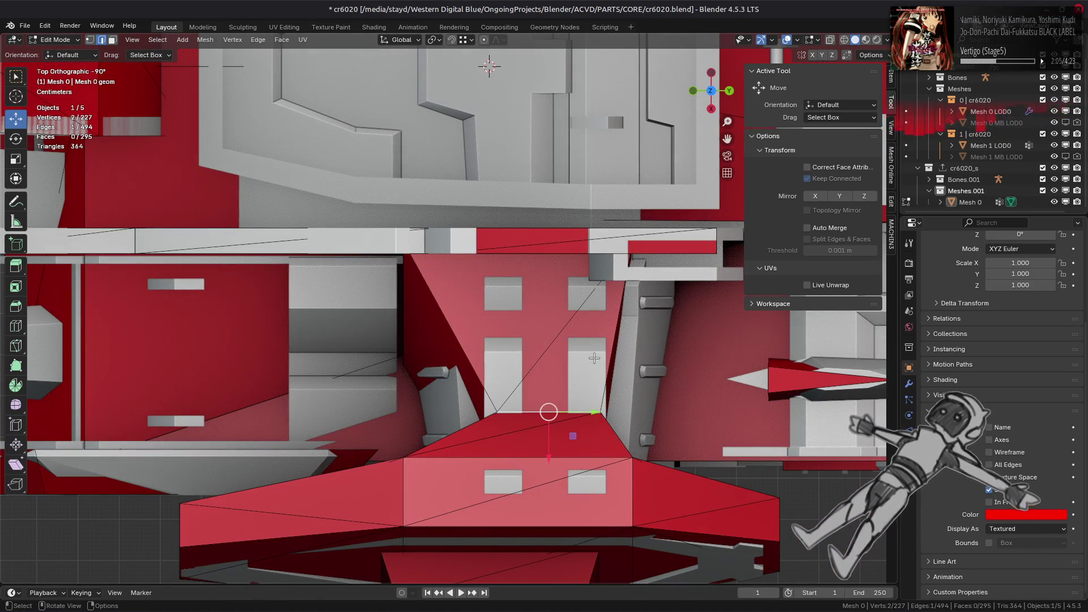
{"action": "key", "text": "s"}
{"action": "key", "text": "y"}
{"action": "key", "text": "1"}
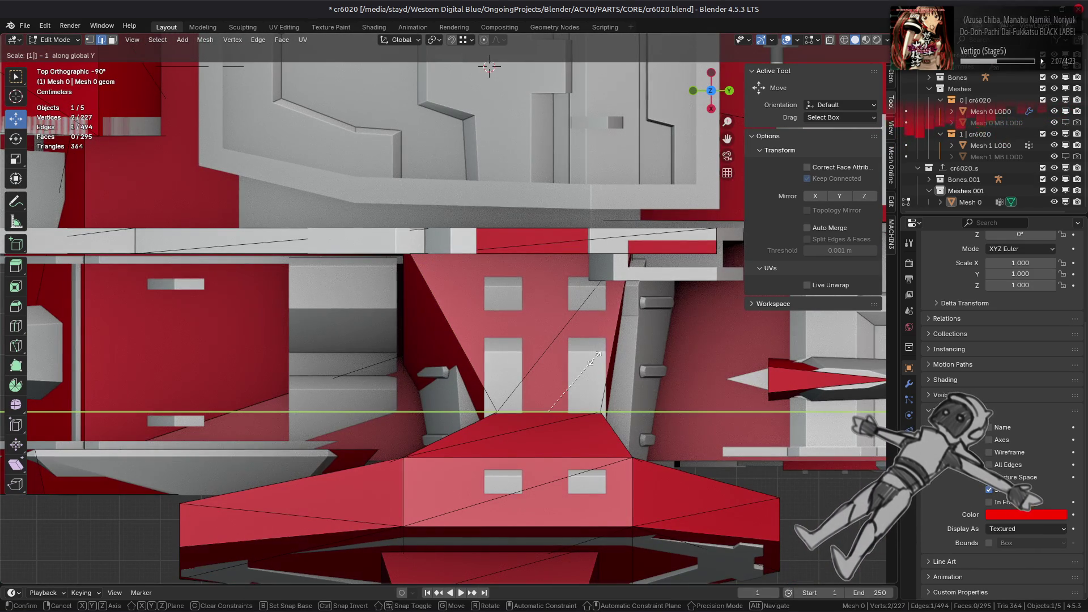
{"action": "key", "text": "1"}
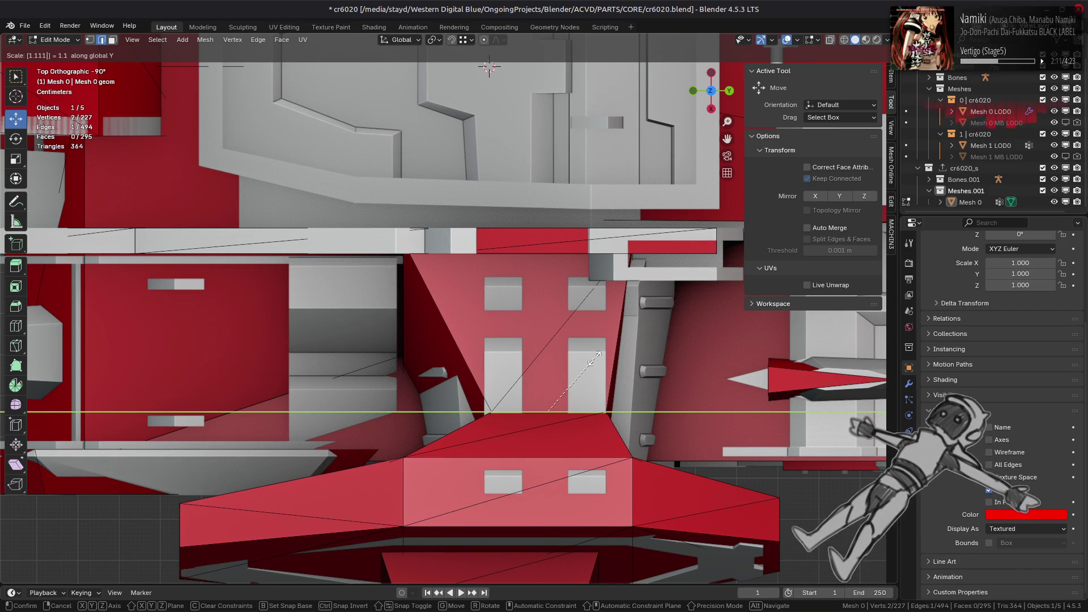
{"action": "key", "text": "Return"}
Scale the edge along Y again by 1.2 with sy1.2, then orbit to the grooved panel
{"action": "scroll", "coordinate": [594, 361], "scroll_direction": "down", "scroll_amount": 2}
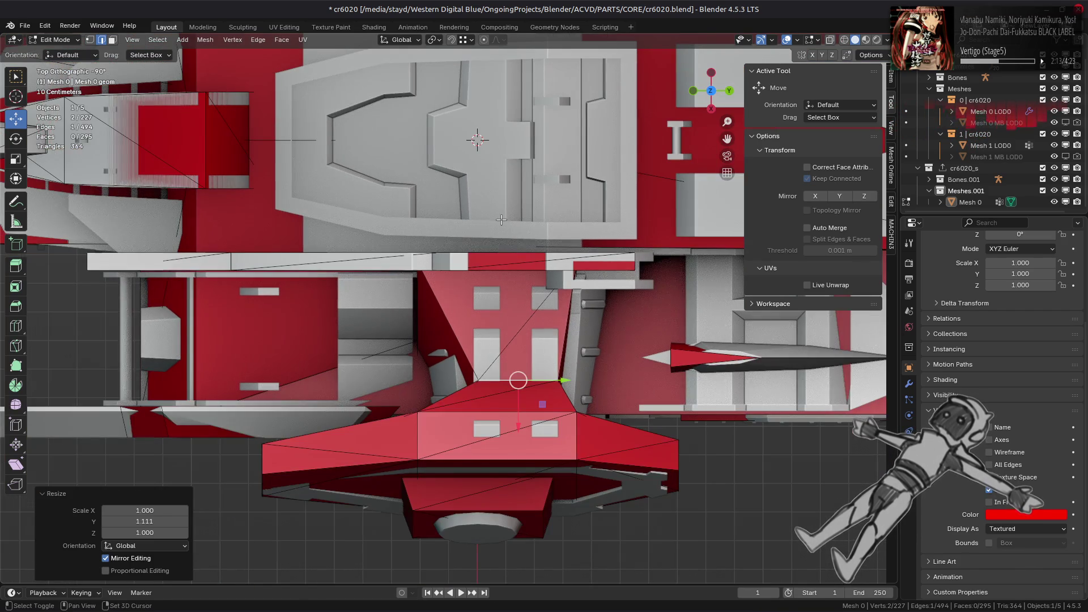
{"action": "type", "text": "sy1.2"}
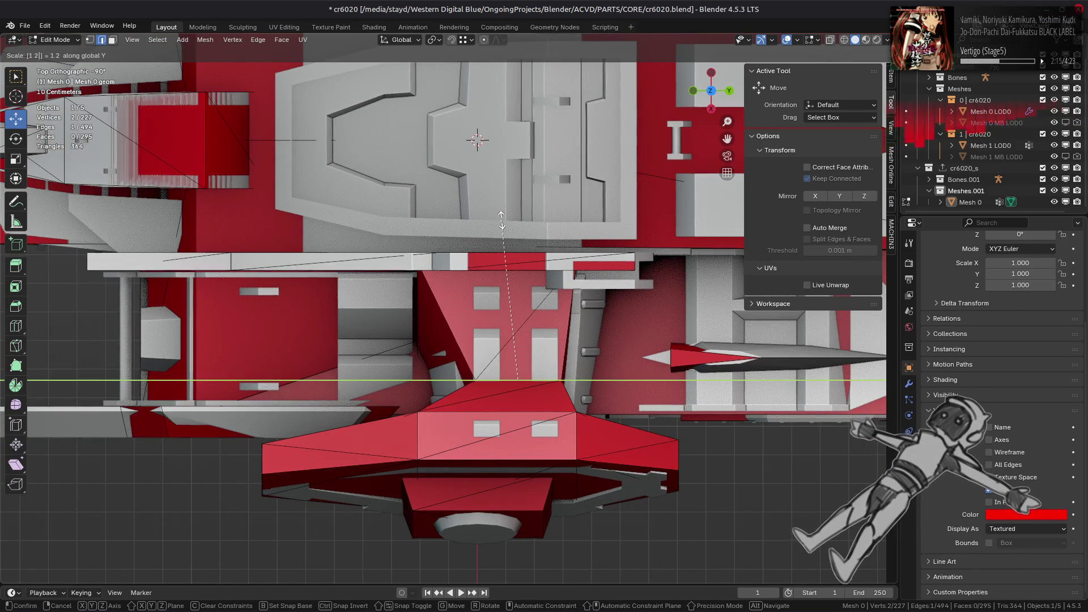
{"action": "key", "text": "Return"}
{"action": "scroll", "coordinate": [510, 201], "scroll_direction": "up", "scroll_amount": 5, "text": "shift"}
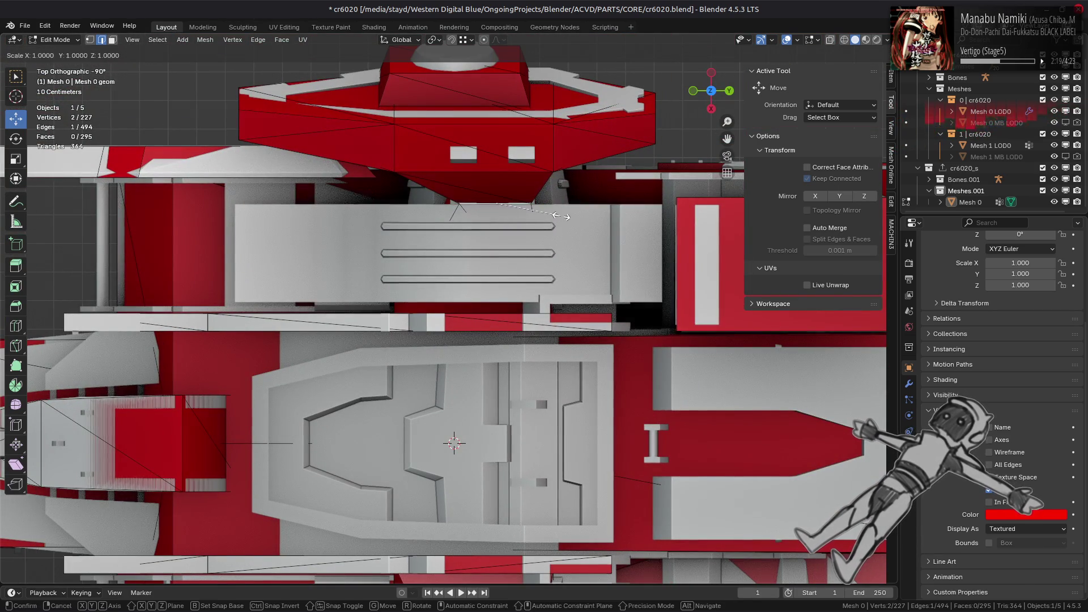
{"action": "middle_click_drag", "start_coordinate": [428, 287], "coordinate": [544, 238]}
Turn on X-ray and select an edge on the red part of the ship
{"action": "scroll", "coordinate": [607, 224], "scroll_direction": "up", "scroll_amount": 3}
{"action": "mouse_move", "coordinate": [607, 224]}
{"action": "middle_mouse_down"}
{"action": "mouse_move", "coordinate": [609, 194]}
{"action": "mouse_move", "coordinate": [451, 269]}
{"action": "mouse_move", "coordinate": [538, 323]}
{"action": "mouse_move", "coordinate": [503, 289]}
{"action": "mouse_move", "coordinate": [508, 262]}
{"action": "mouse_move", "coordinate": [555, 230]}
{"action": "mouse_move", "coordinate": [496, 257]}
{"action": "middle_mouse_up"}
{"action": "scroll", "coordinate": [609, 195], "scroll_direction": "down", "scroll_amount": 5}
{"action": "scroll", "coordinate": [451, 269], "scroll_direction": "up", "scroll_amount": 3}
{"action": "key", "text": "alt+z"}
{"action": "key", "text": "alt+z"}
{"action": "left_click", "coordinate": [555, 230]}
{"action": "left_click", "coordinate": [553, 216]}
{"action": "scroll", "coordinate": [495, 257], "scroll_direction": "up", "scroll_amount": 10}
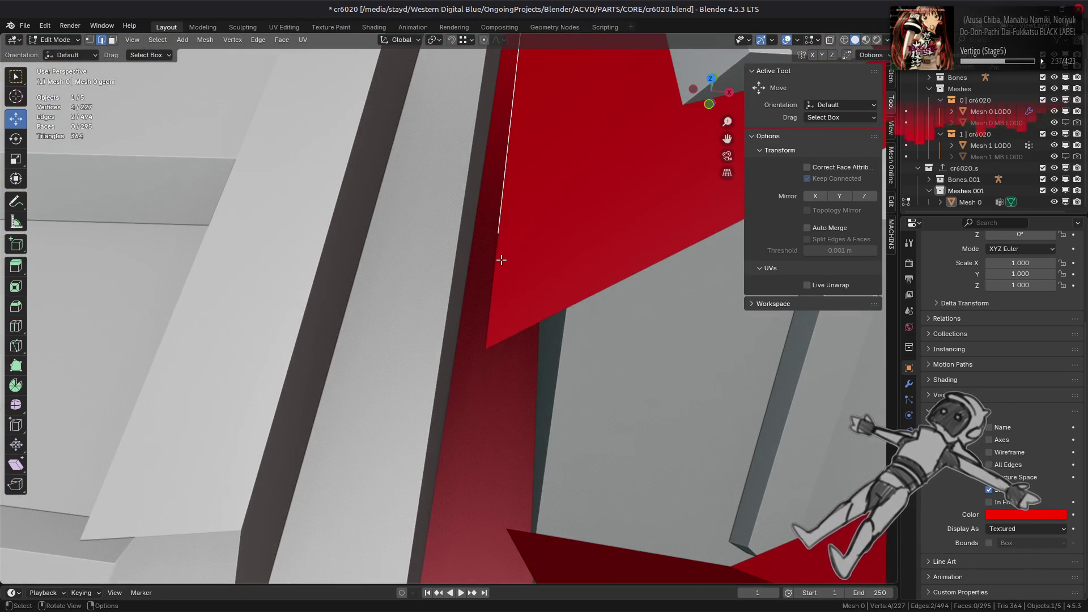
{"action": "scroll", "coordinate": [501, 260], "scroll_direction": "down", "scroll_amount": 10}
{"action": "middle_click_drag", "start_coordinate": [500, 260], "coordinate": [465, 352]}
Move the selected edge exactly 0.0625 m along Y and return to Object Mode
{"action": "key", "text": "g"}
{"action": "key", "text": "y"}
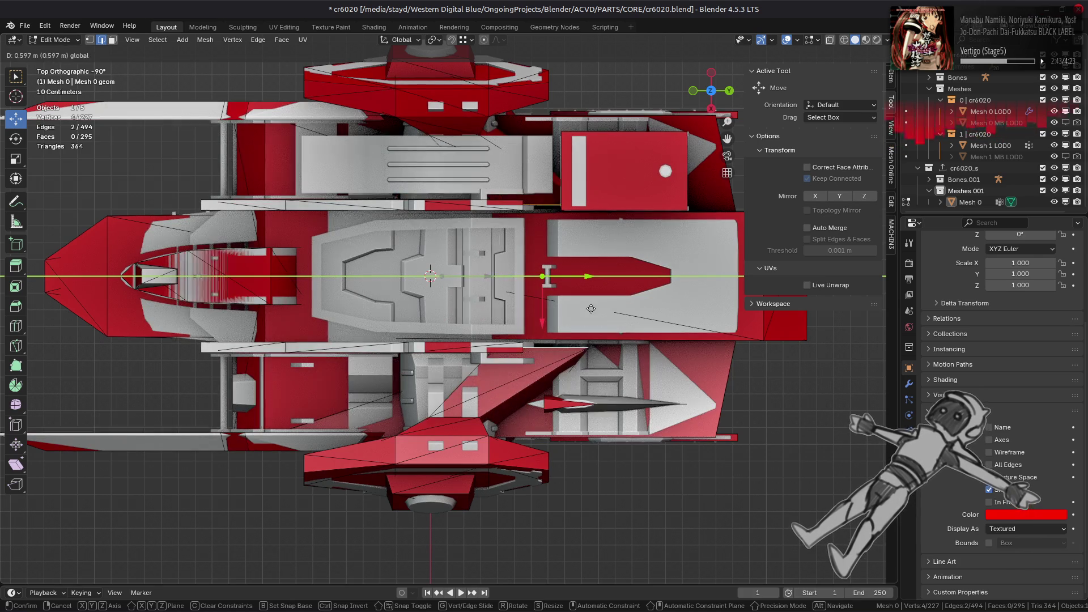
{"action": "left_click", "coordinate": [348, 322]}
{"action": "key", "text": "ctrl+z"}
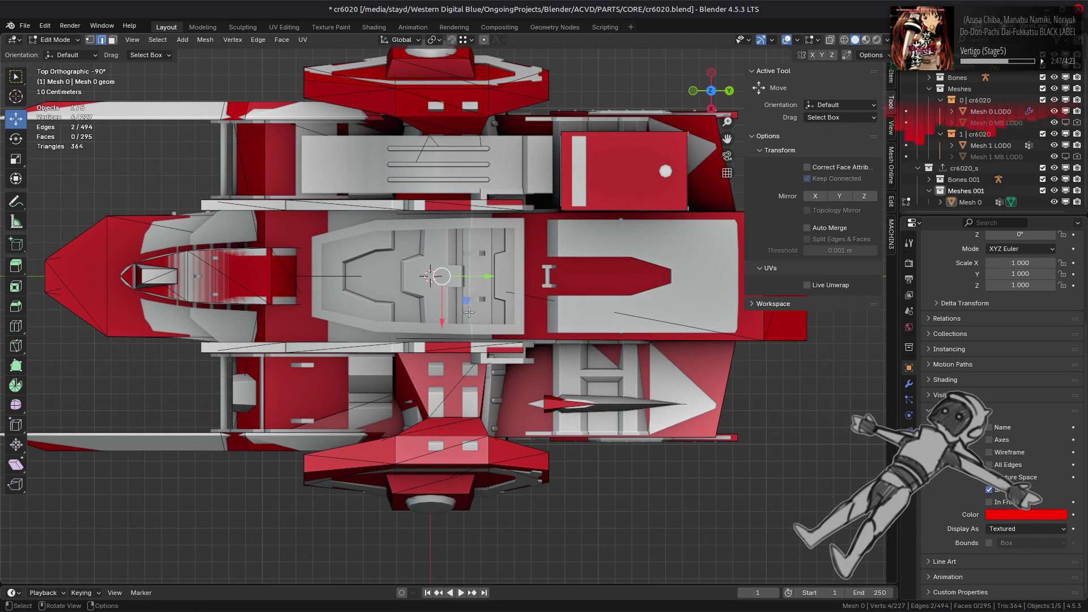
{"action": "mouse_move", "coordinate": [487, 279]}
{"action": "left_mouse_down"}
{"action": "mouse_move", "coordinate": [509, 281]}
{"action": "mouse_move", "coordinate": [500, 283]}
{"action": "left_mouse_up"}
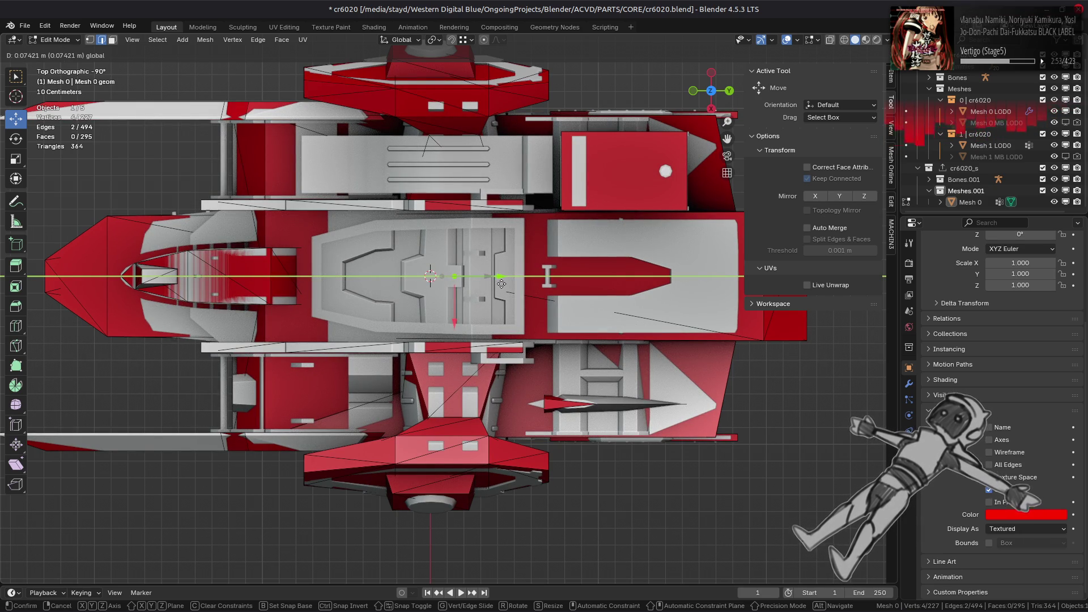
{"action": "key", "text": "equal"}
{"action": "type", "text": "0.0625"}
{"action": "key", "text": "Return"}
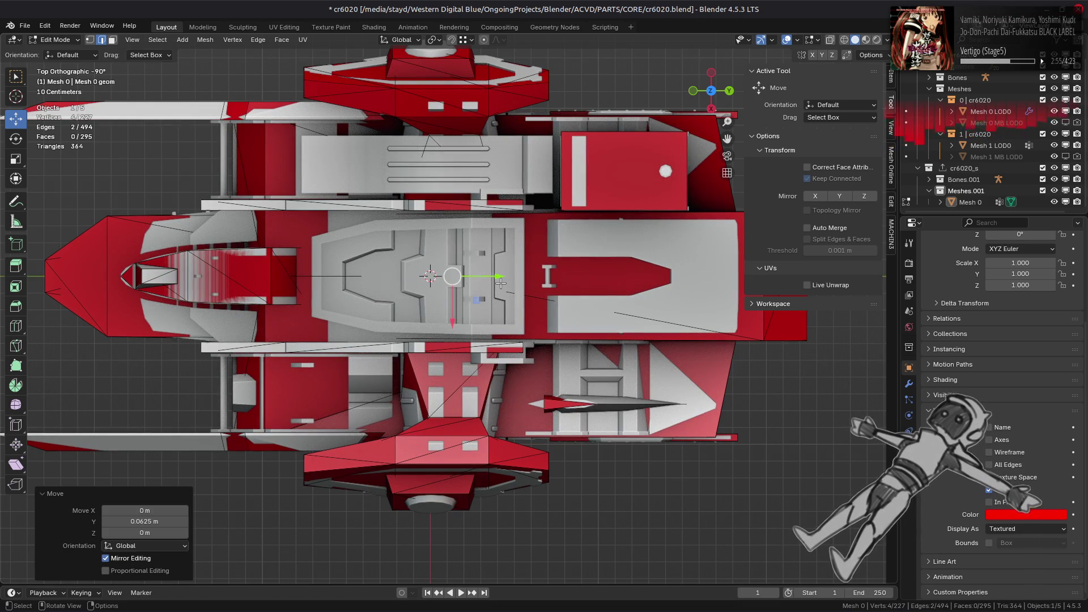
{"action": "mouse_move", "coordinate": [489, 378]}
{"action": "middle_mouse_down"}
{"action": "mouse_move", "coordinate": [358, 353]}
{"action": "mouse_move", "coordinate": [384, 221]}
{"action": "middle_mouse_up"}
{"action": "key", "text": "Tab"}
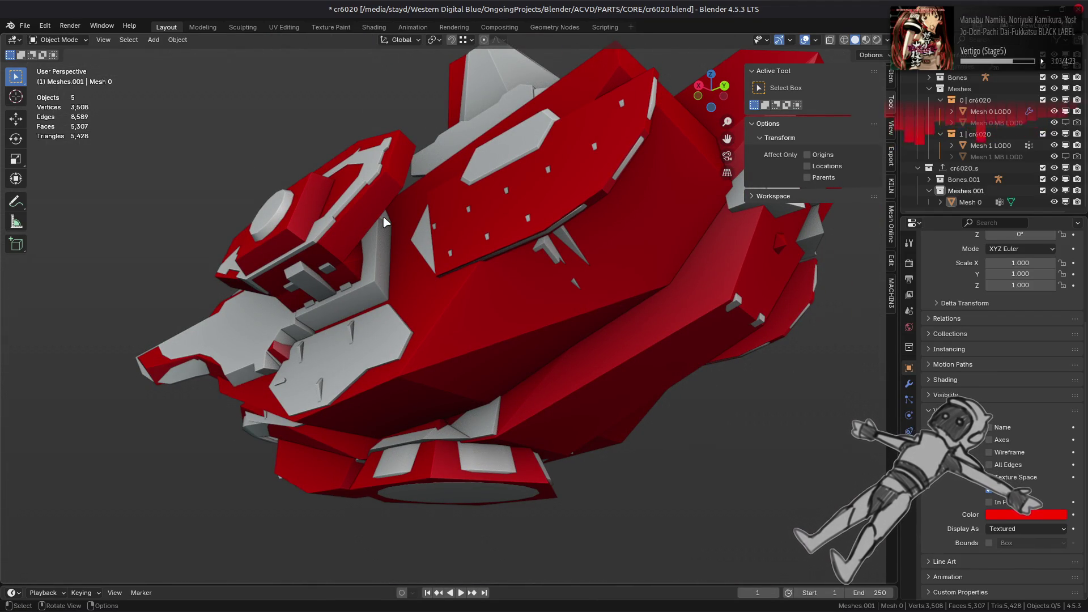
Add a Triangulate modifier (Shortest Diagonal, Beauty) to Mesh 0
{"action": "left_click", "coordinate": [559, 311]}
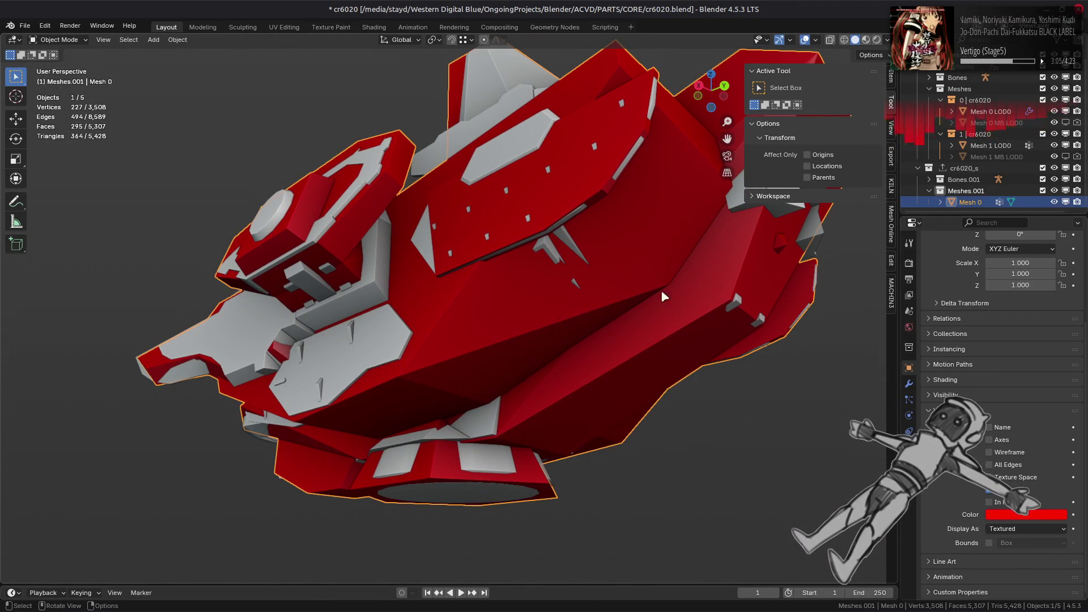
{"action": "left_click", "coordinate": [909, 384]}
{"action": "left_click", "coordinate": [984, 261]}
{"action": "mouse_move", "coordinate": [952, 241]}
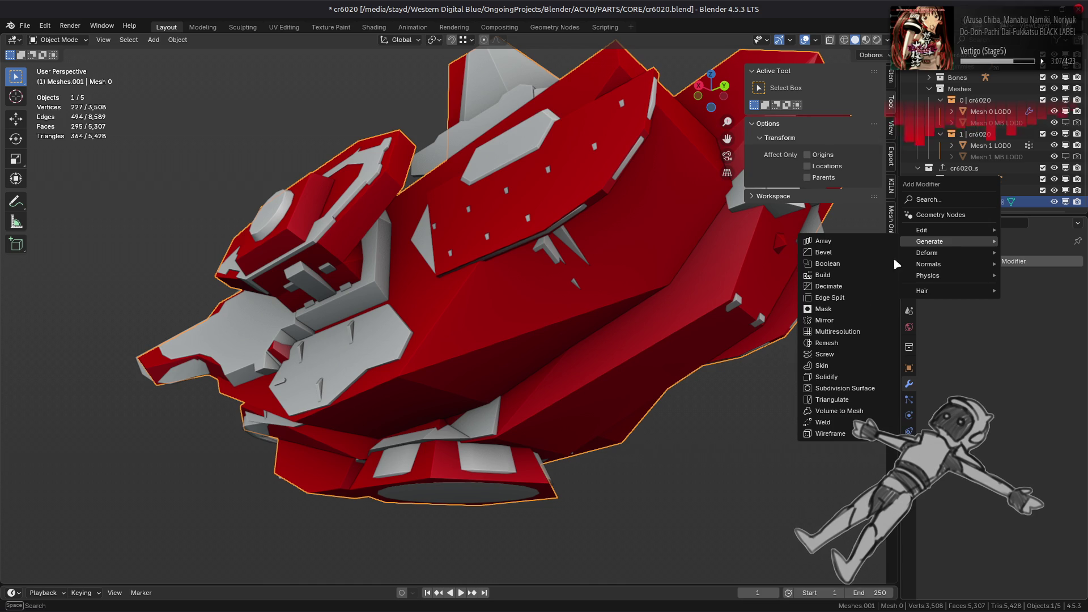
{"action": "left_click", "coordinate": [840, 397]}
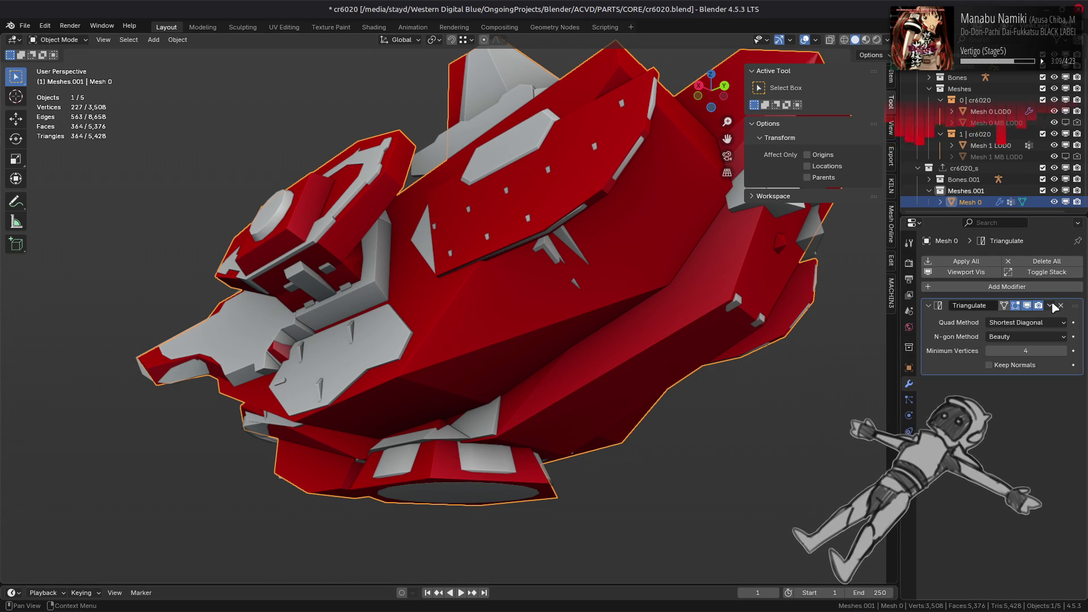
{"action": "key", "text": "ctrl+x"}
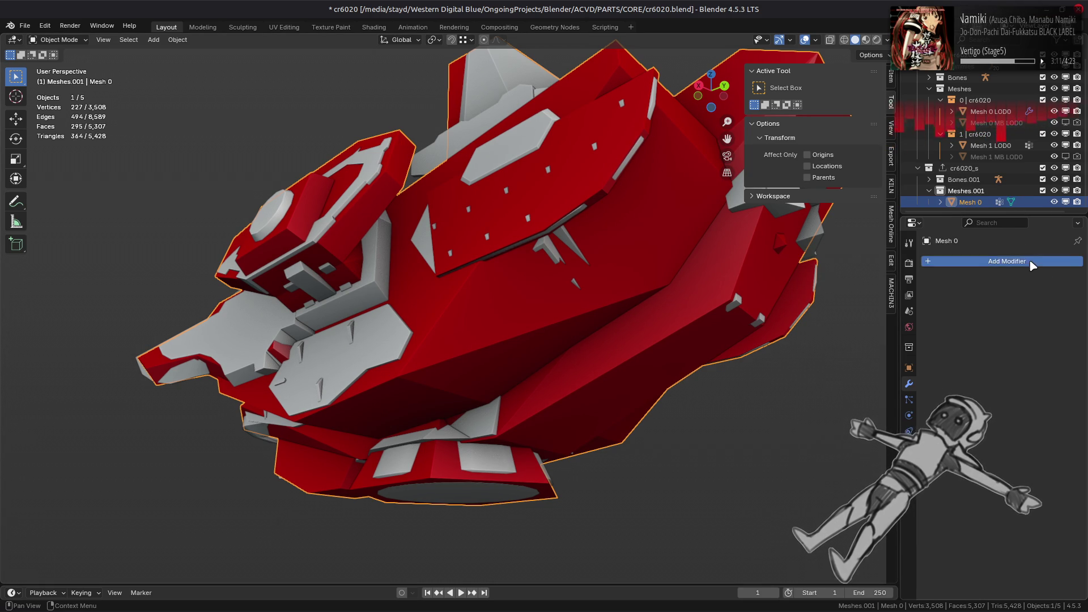
{"action": "left_click", "coordinate": [1021, 261]}
{"action": "mouse_move", "coordinate": [1021, 260]}
{"action": "left_click", "coordinate": [884, 420]}
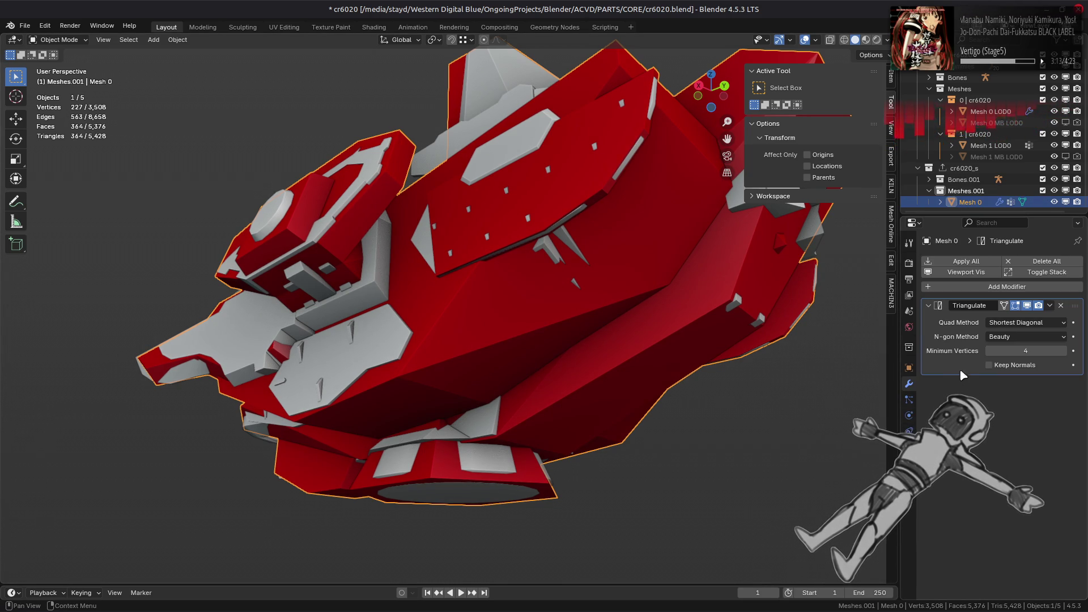
Orbit around the ship, then select Mesh 0 LOD0 and enter Edit Mode
{"action": "middle_click_drag", "start_coordinate": [566, 340], "coordinate": [652, 385]}
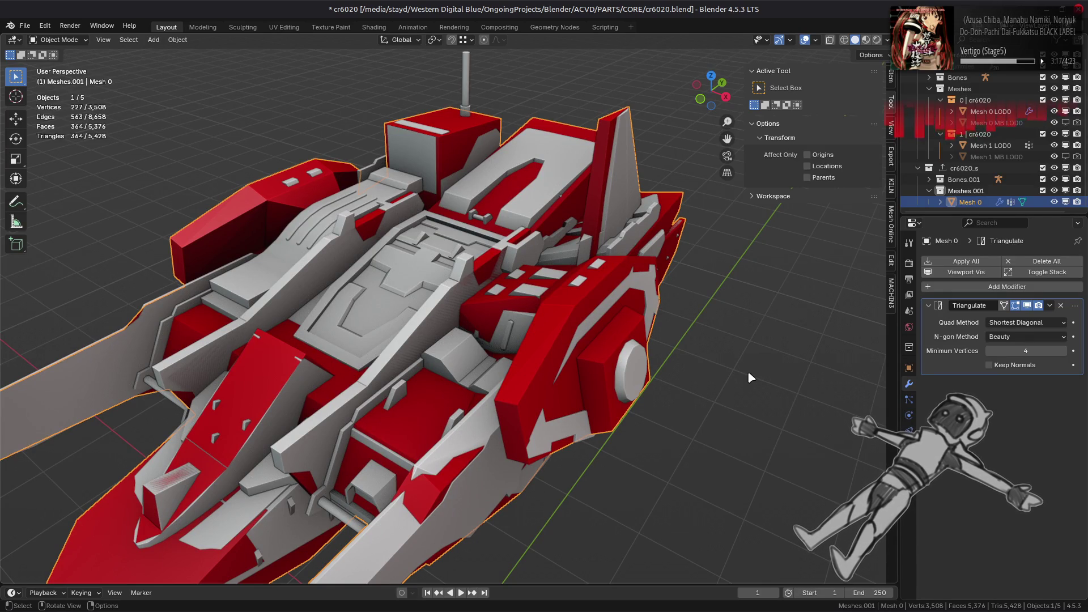
{"action": "middle_click_drag", "start_coordinate": [749, 373], "coordinate": [623, 308]}
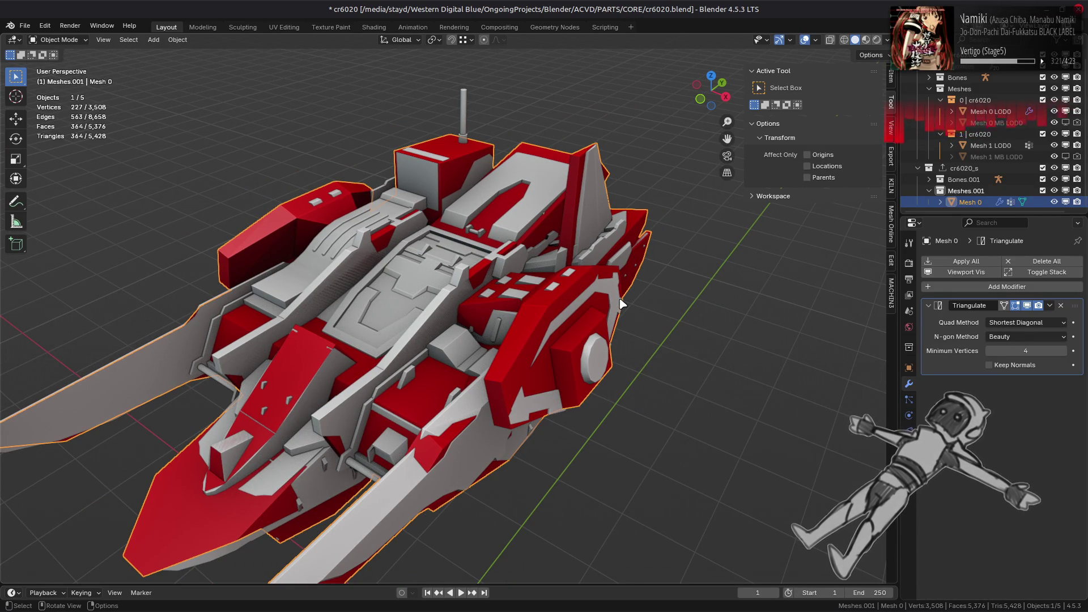
{"action": "mouse_move", "coordinate": [360, 306]}
{"action": "middle_mouse_down"}
{"action": "mouse_move", "coordinate": [486, 311]}
{"action": "mouse_move", "coordinate": [564, 340]}
{"action": "middle_mouse_up"}
{"action": "left_click", "coordinate": [564, 340]}
{"action": "key", "text": "Tab"}
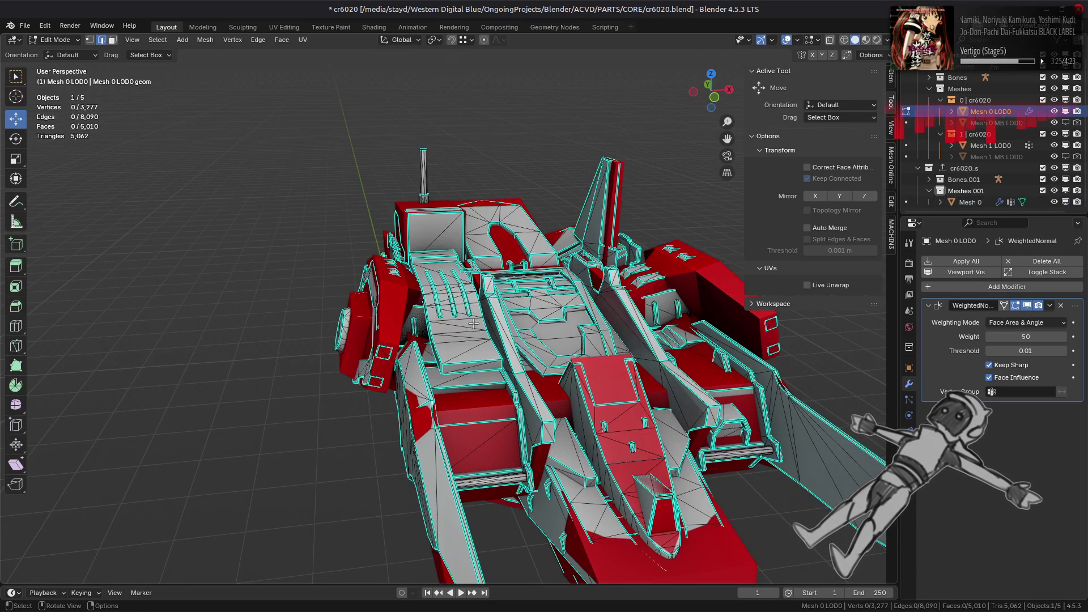
Select the whole connected grooved panel and duplicate it in place
{"action": "scroll", "coordinate": [510, 340], "scroll_direction": "up", "scroll_amount": 2}
{"action": "left_click", "coordinate": [469, 345]}
{"action": "key", "text": "ctrl+l"}
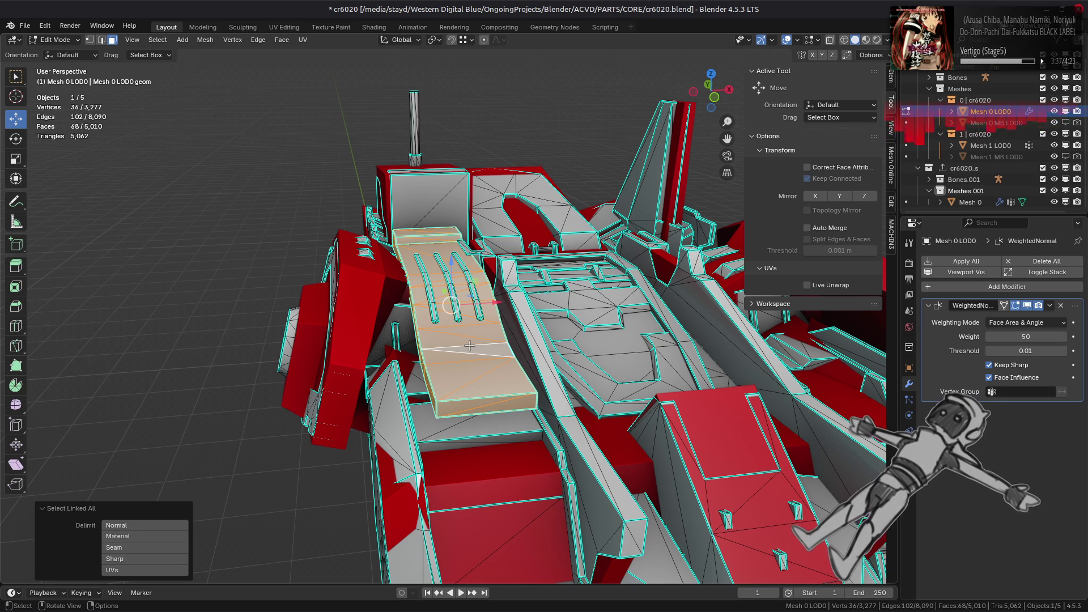
{"action": "key", "text": "shift+d"}
{"action": "right_click", "coordinate": [484, 334]}
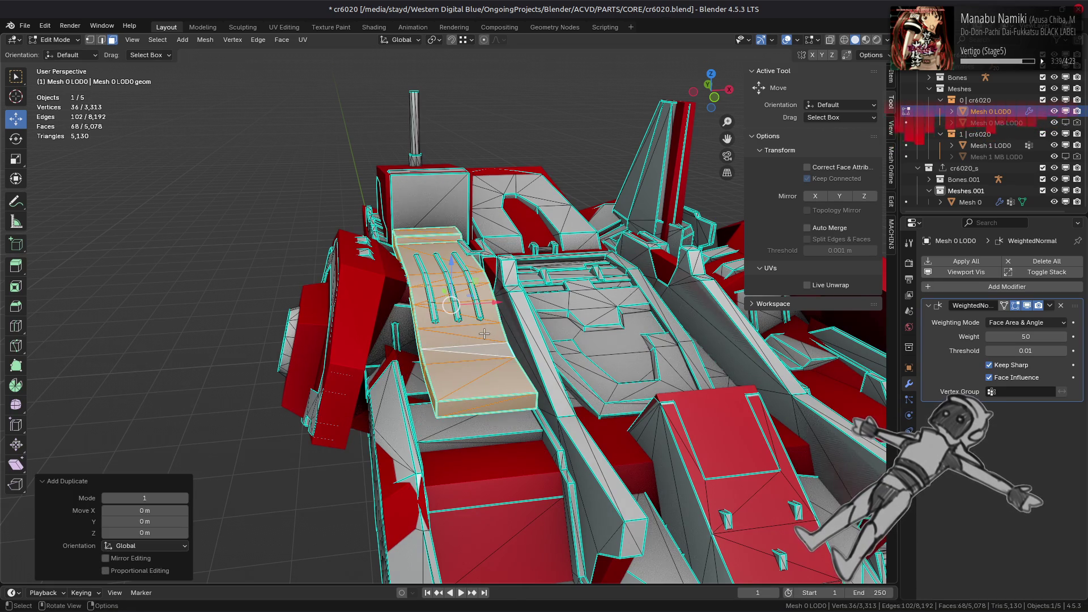
Separate the duplicated panel into its own object and select Mesh 0 LOD0.001 in Object Mode
{"action": "left_click", "coordinate": [205, 39]}
{"action": "mouse_move", "coordinate": [232, 128]}
{"action": "left_click", "coordinate": [325, 141]}
{"action": "left_click", "coordinate": [64, 46]}
{"action": "left_click", "coordinate": [56, 53]}
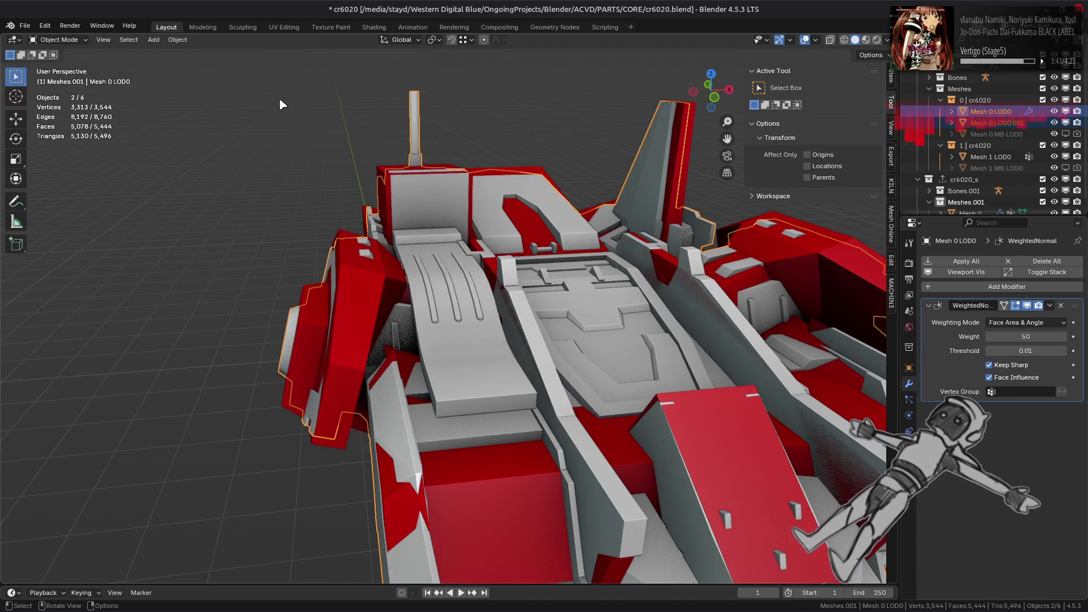
Move Mesh 0 LOD0.001 into the Meshes.001 collection and exclude the Meshes collection
{"action": "left_click", "coordinate": [997, 122]}
{"action": "left_click_drag", "start_coordinate": [997, 122], "coordinate": [993, 194]}
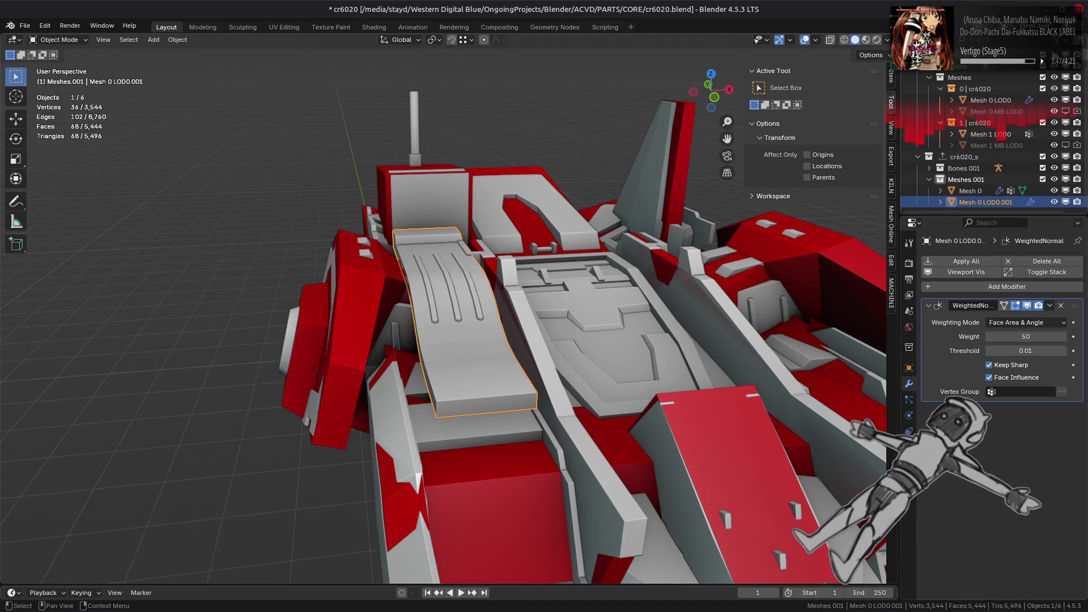
{"action": "scroll", "coordinate": [1045, 170], "scroll_direction": "up", "scroll_amount": 2}
{"action": "left_click", "coordinate": [1042, 99]}
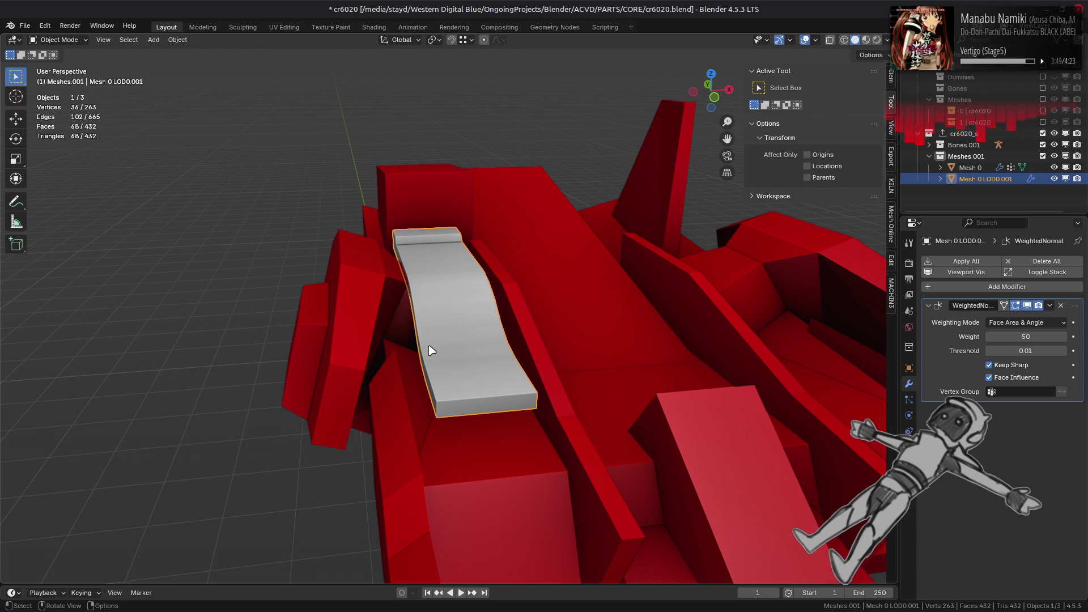
{"action": "mouse_move", "coordinate": [555, 353]}
{"action": "middle_mouse_down"}
{"action": "mouse_move", "coordinate": [539, 323]}
{"action": "mouse_move", "coordinate": [492, 379]}
{"action": "mouse_move", "coordinate": [566, 357]}
{"action": "middle_mouse_up"}
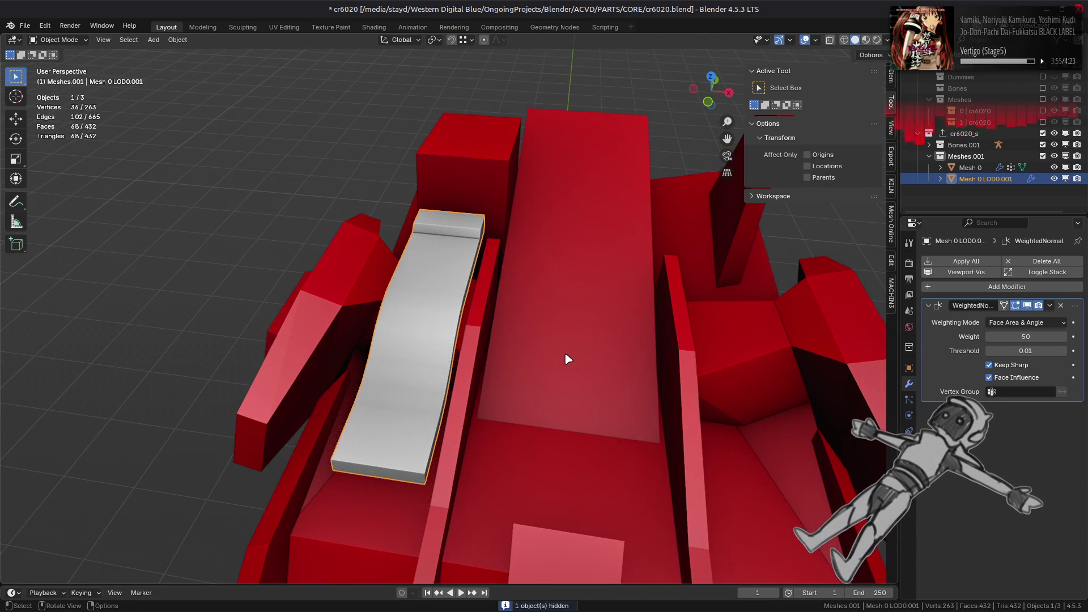
Delete the WeightedNormal modifier and remove the cr6020 material slot
{"action": "left_click", "coordinate": [1061, 305]}
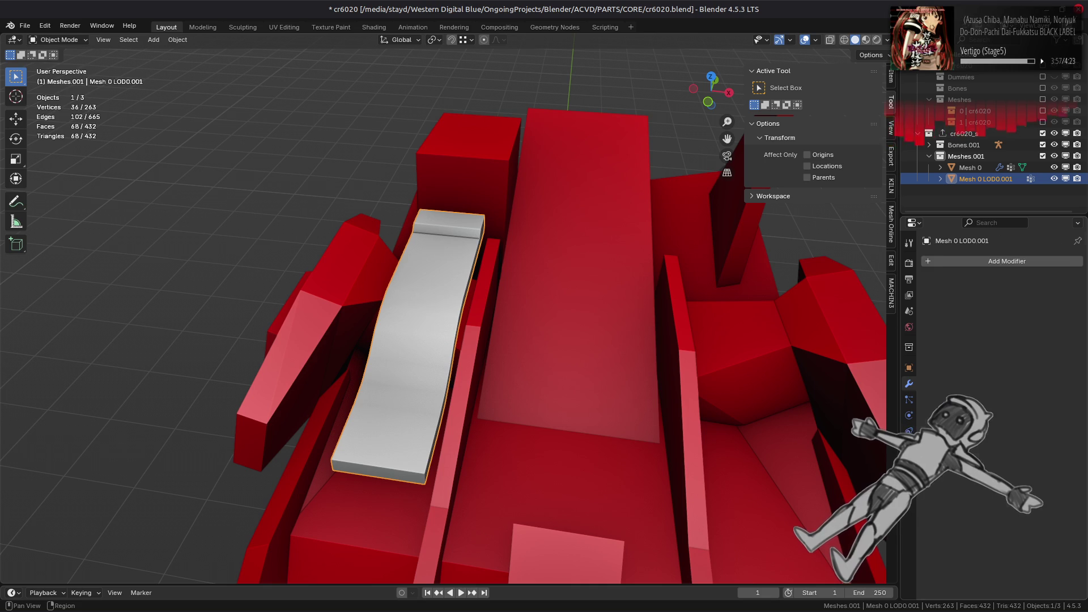
{"action": "left_click", "coordinate": [909, 446]}
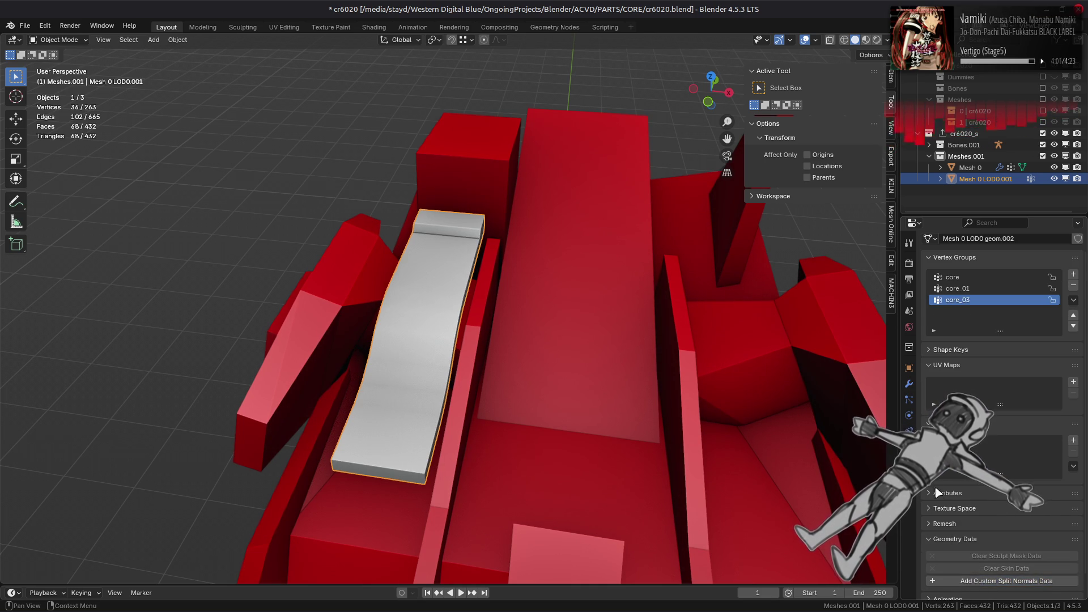
{"action": "left_click", "coordinate": [909, 462]}
{"action": "left_click", "coordinate": [1078, 250]}
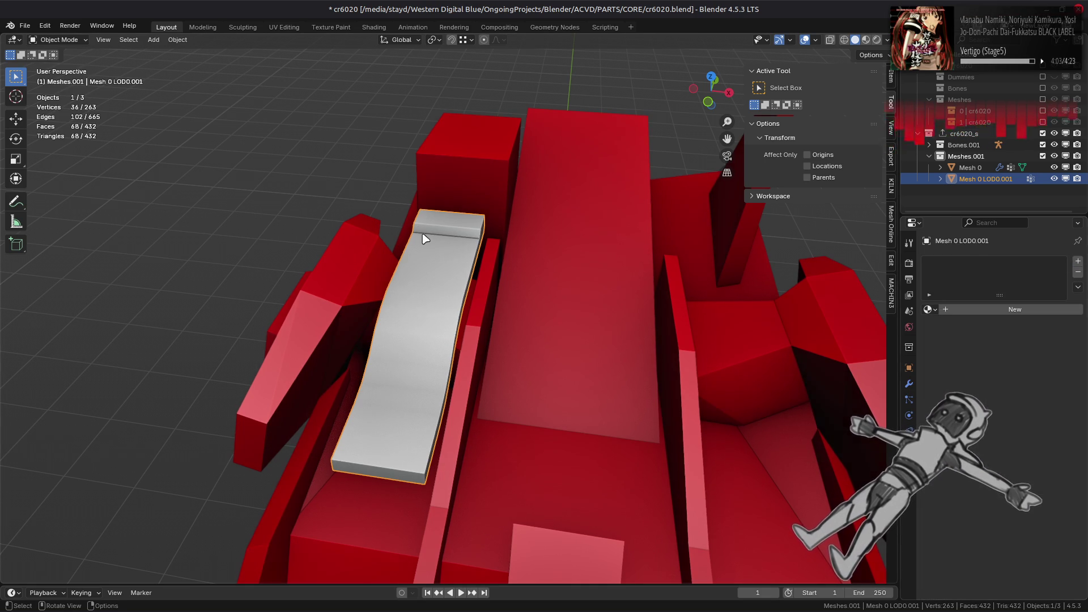
Enter Edit Mode on Mesh 0 LOD0.001 and select all its edges
{"action": "key", "text": "Tab"}
{"action": "key", "text": "2"}
{"action": "key", "text": "a"}
{"action": "key", "text": "ctrl+e"}
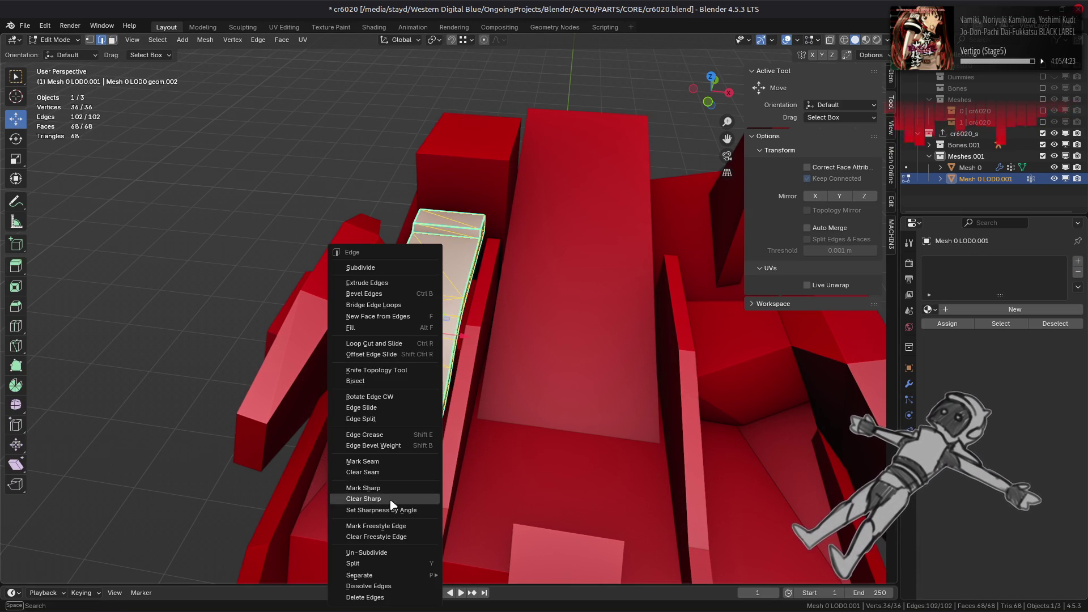
Clear sharp marks from all edges and shade the strip's faces flat
{"action": "left_click", "coordinate": [363, 499]}
{"action": "key", "text": "3"}
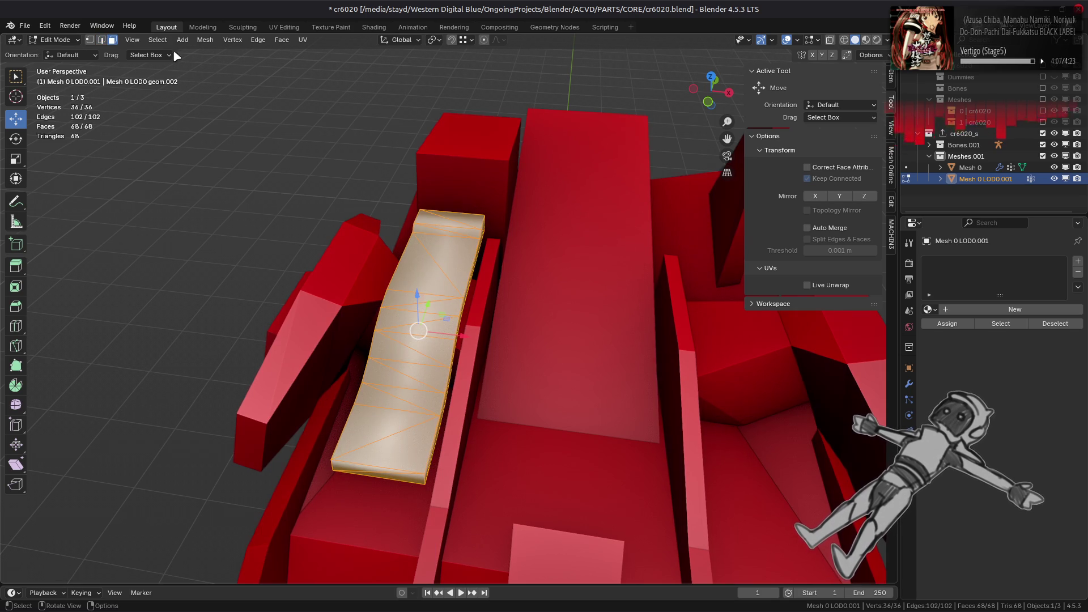
{"action": "left_click", "coordinate": [205, 41]}
{"action": "mouse_move", "coordinate": [261, 243]}
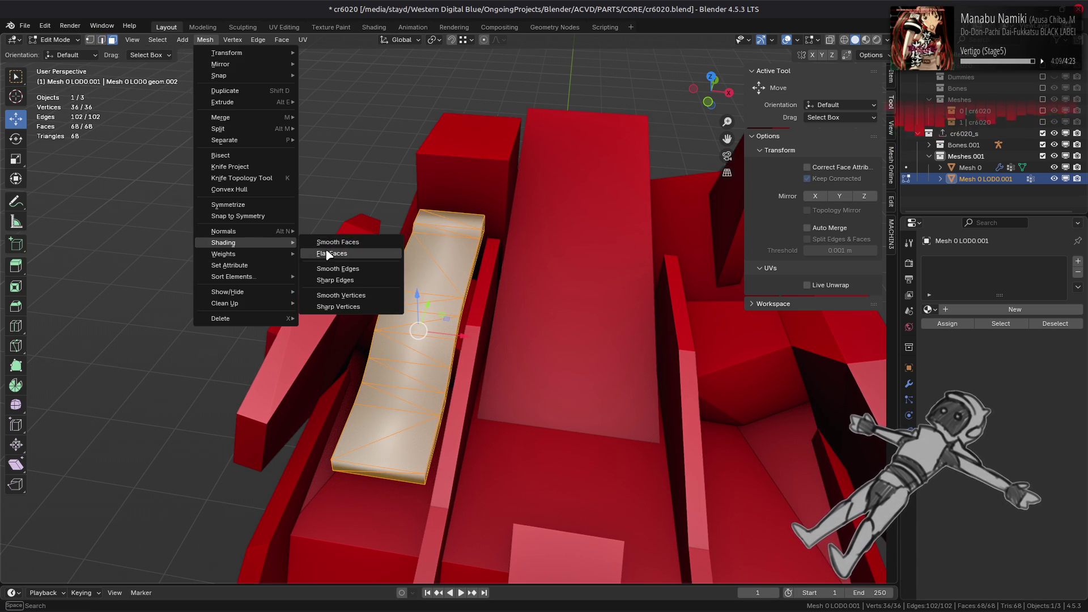
{"action": "left_click", "coordinate": [326, 254]}
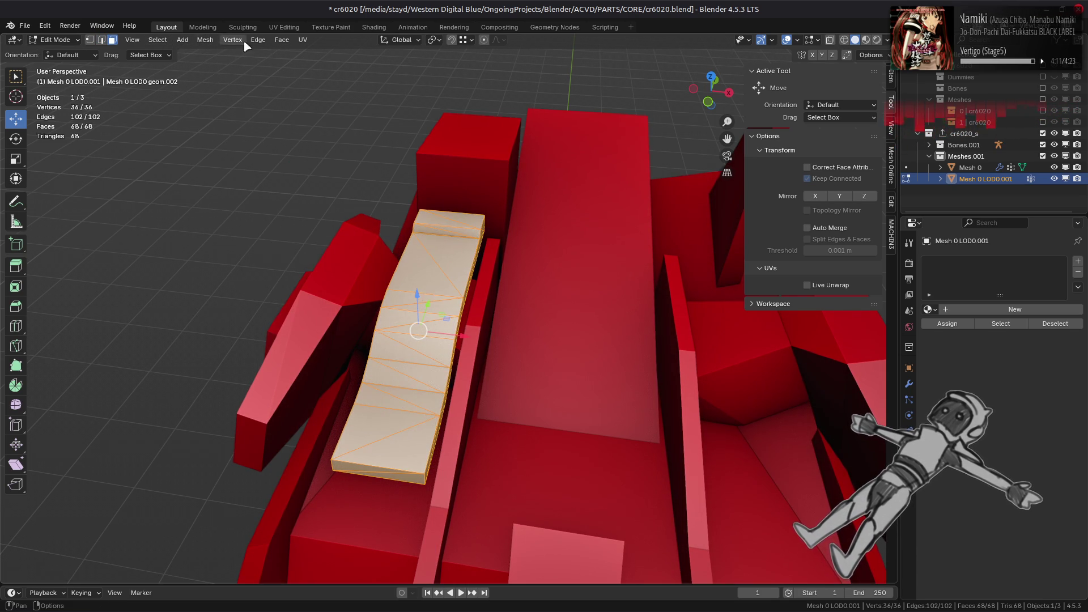
Merge the strip's triangles into quads (40° face, 89° shape), then clear the selection
{"action": "left_click", "coordinate": [281, 40]}
{"action": "left_click", "coordinate": [318, 130]}
{"action": "mouse_move", "coordinate": [394, 302]}
{"action": "middle_mouse_down"}
{"action": "mouse_move", "coordinate": [502, 316]}
{"action": "mouse_move", "coordinate": [528, 337]}
{"action": "middle_mouse_up"}
{"action": "key", "text": "alt+a"}
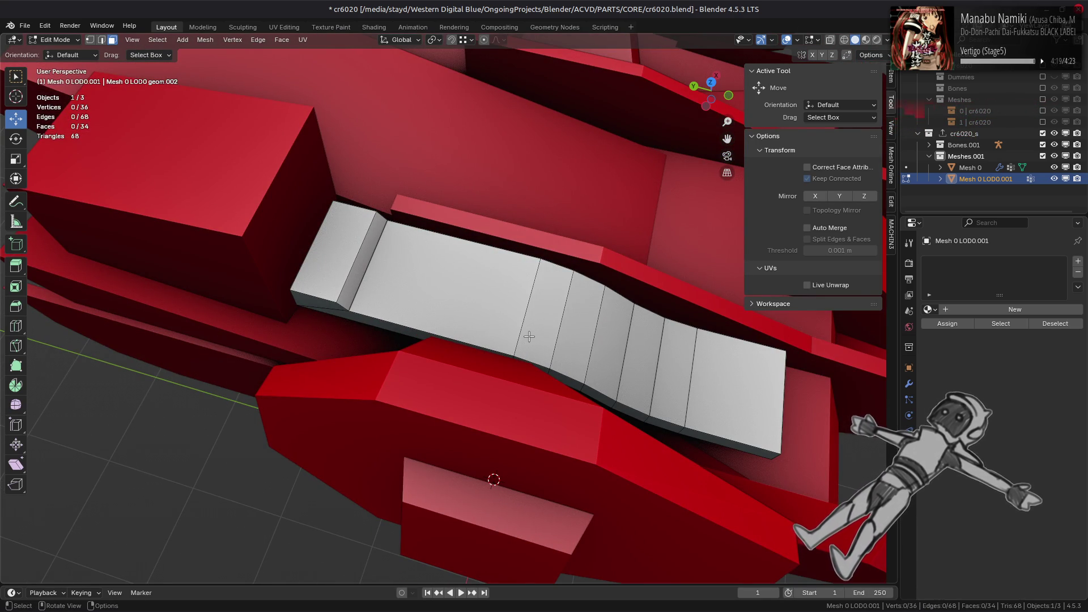
{"action": "middle_click_drag", "start_coordinate": [527, 336], "coordinate": [483, 330], "text": "shift"}
Try Limited Dissolve on the whole strip, then undo it
{"action": "key", "text": "3"}
{"action": "key", "text": "a"}
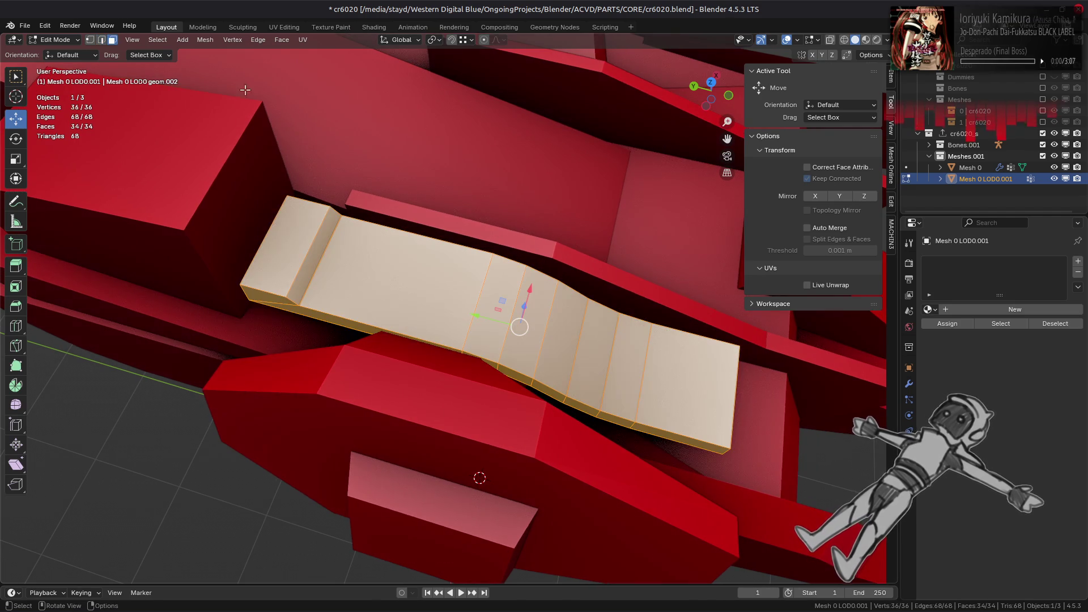
{"action": "left_click", "coordinate": [198, 36]}
{"action": "mouse_move", "coordinate": [266, 306]}
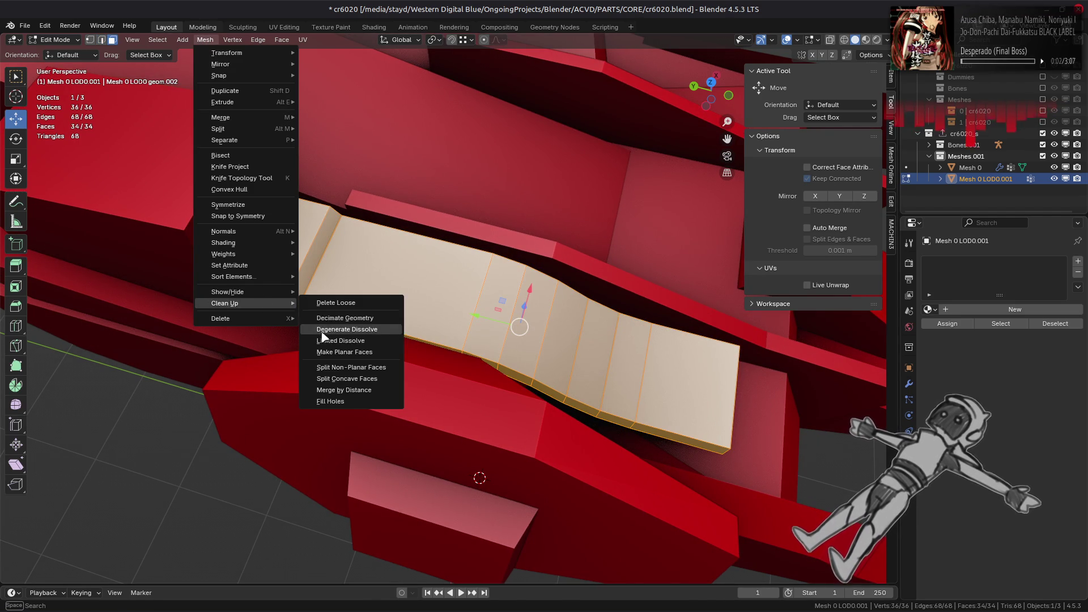
{"action": "left_click", "coordinate": [329, 340]}
{"action": "key", "text": "ctrl+z"}
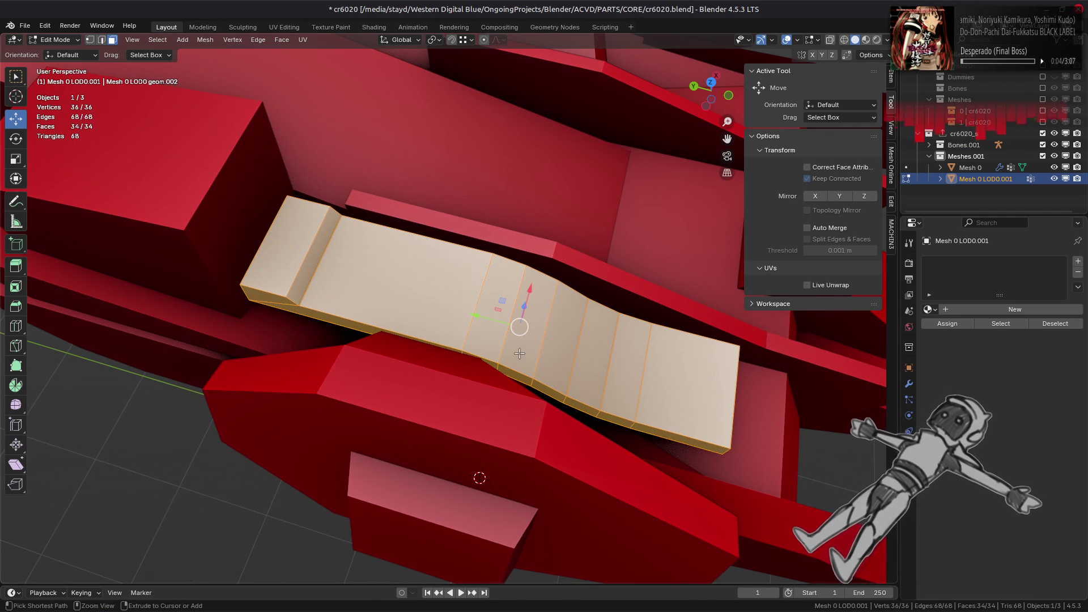
Dissolve the strip's interior edge loops, comparing the result with undo and redo
{"action": "key", "text": "2"}
{"action": "key", "text": "alt+a"}
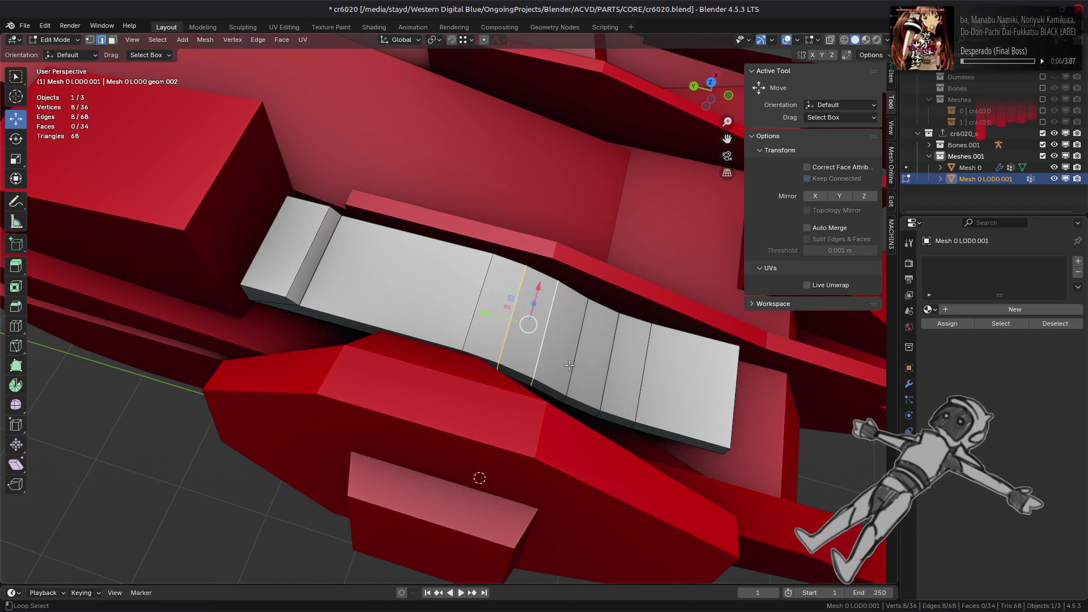
{"action": "right_click", "coordinate": [385, 386]}
{"action": "left_click", "coordinate": [385, 587]}
{"action": "mouse_move", "coordinate": [386, 453]}
{"action": "middle_mouse_down"}
{"action": "mouse_move", "coordinate": [421, 337]}
{"action": "mouse_move", "coordinate": [376, 329]}
{"action": "middle_mouse_up"}
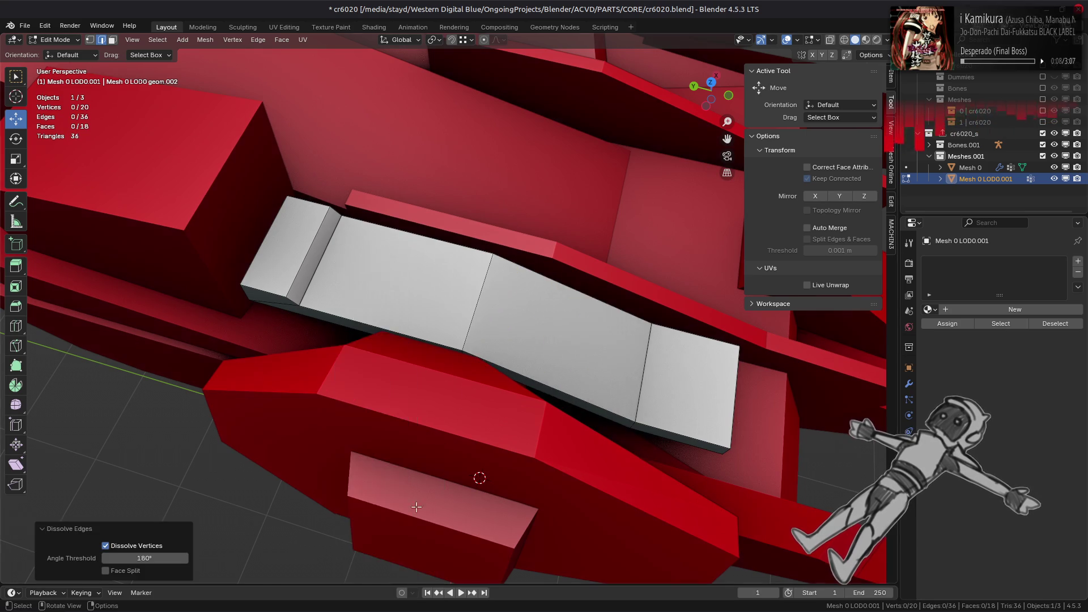
{"action": "key", "text": "ctrl+z"}
{"action": "key", "text": "ctrl+shift+z"}
{"action": "key", "text": "ctrl+z"}
{"action": "key", "text": "ctrl+shift+z"}
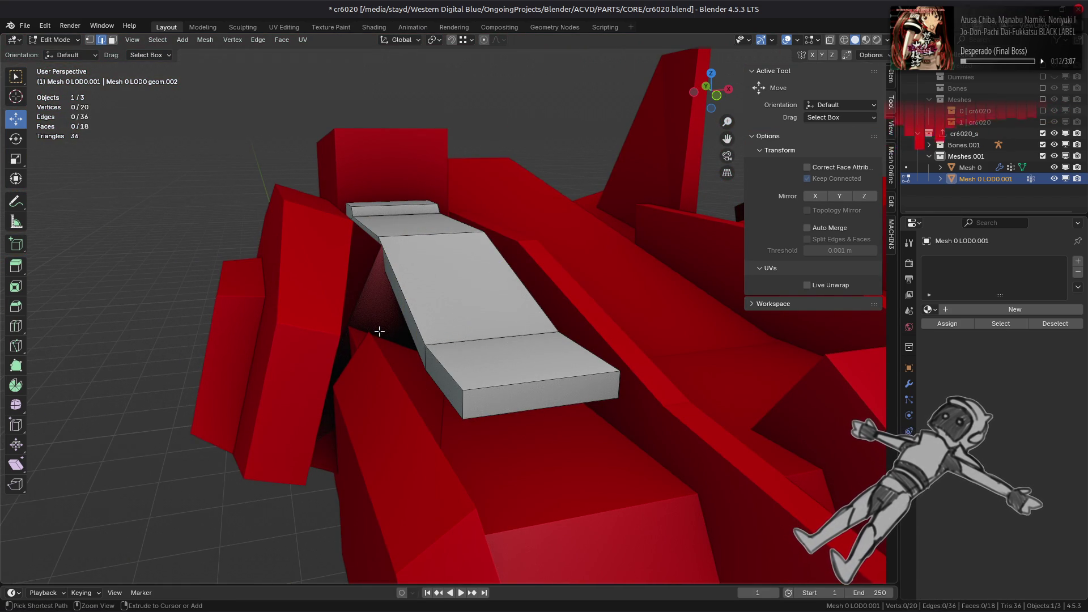
{"action": "key", "text": "ctrl+z"}
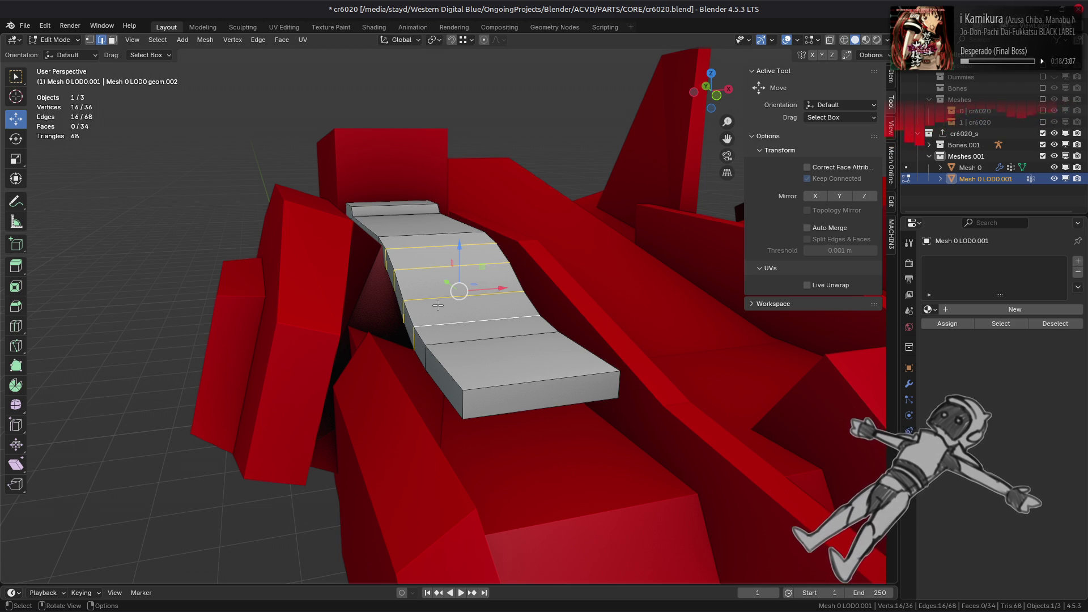
{"action": "mouse_move", "coordinate": [437, 306]}
{"action": "middle_mouse_down"}
{"action": "mouse_move", "coordinate": [482, 320]}
{"action": "mouse_move", "coordinate": [523, 371]}
{"action": "mouse_move", "coordinate": [480, 361]}
{"action": "middle_mouse_up"}
{"action": "key", "text": "ctrl+x"}
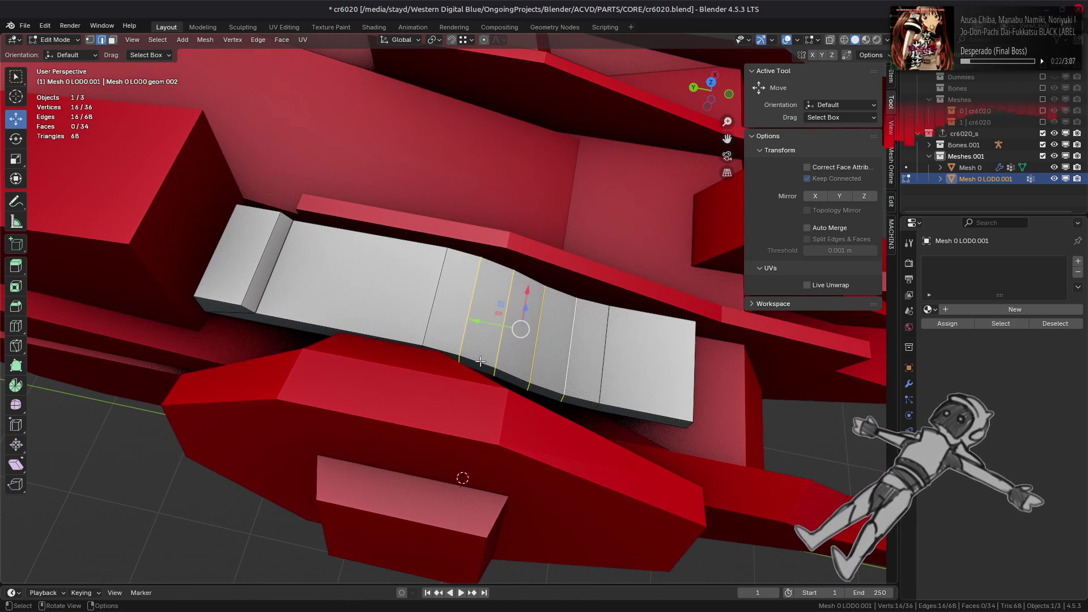
{"action": "key", "text": "ctrl+z"}
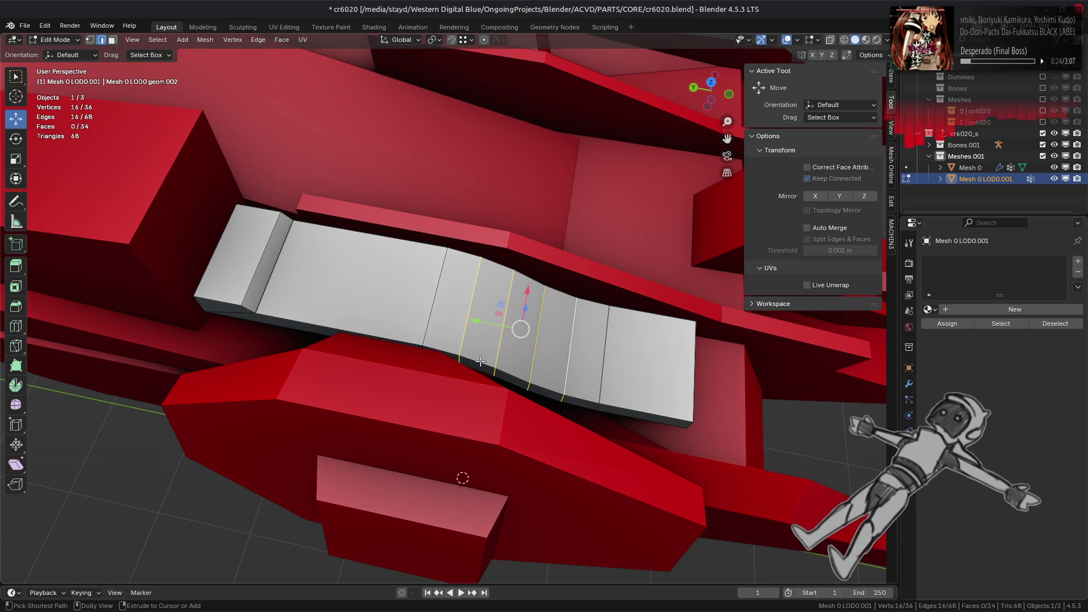
{"action": "key", "text": "ctrl+x"}
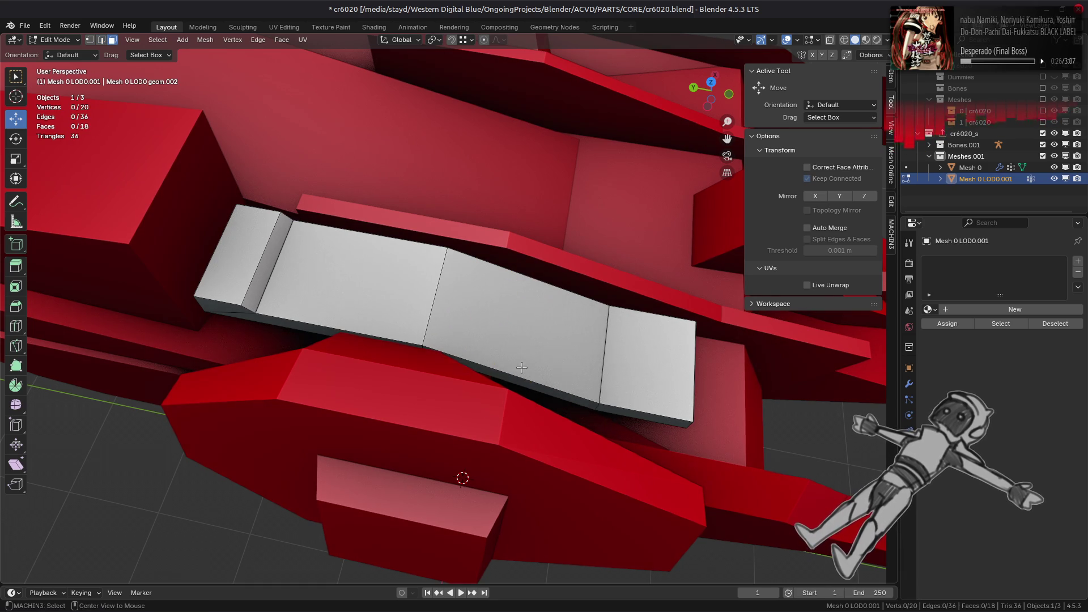
Select the middle faces and try scaling them along Y, stepping through the edit history
{"action": "left_click", "coordinate": [521, 367]}
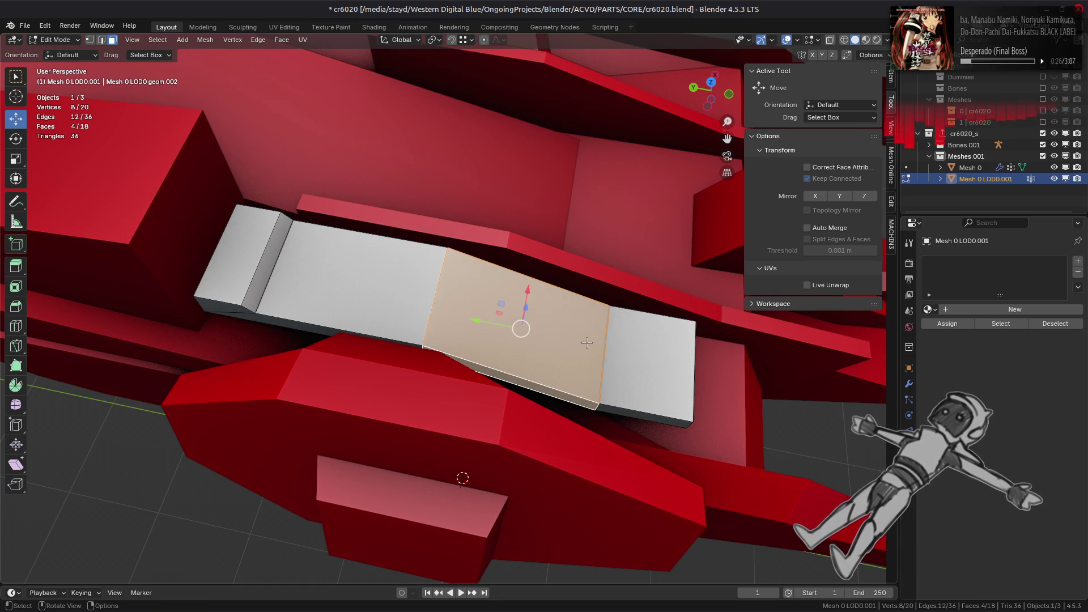
{"action": "key", "text": "s"}
{"action": "key", "text": "y"}
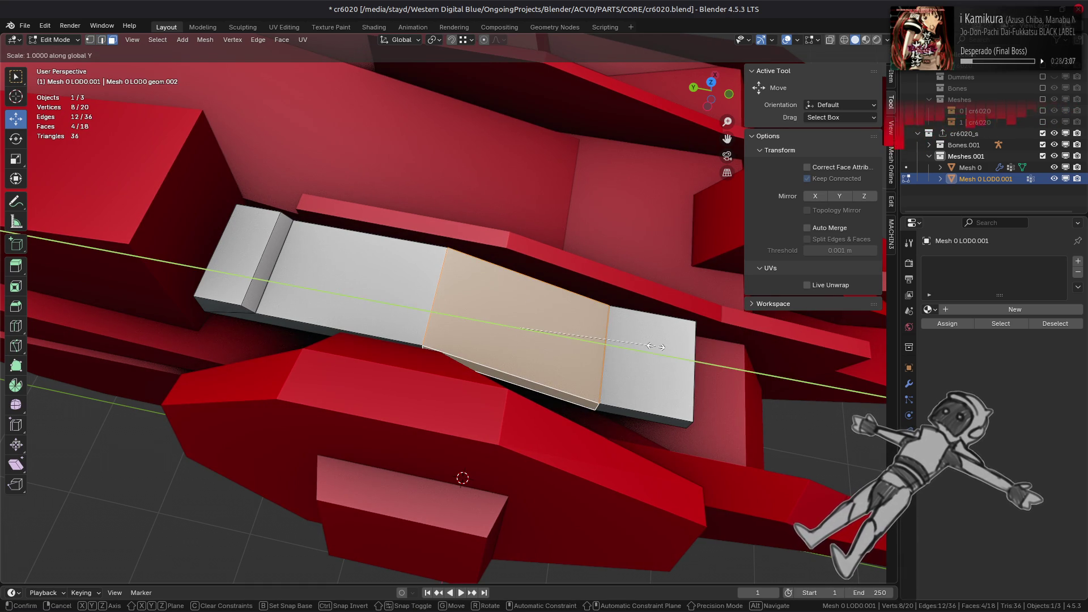
{"action": "left_click", "coordinate": [658, 346]}
{"action": "key", "text": "ctrl+z"}
{"action": "key", "text": "ctrl+z"}
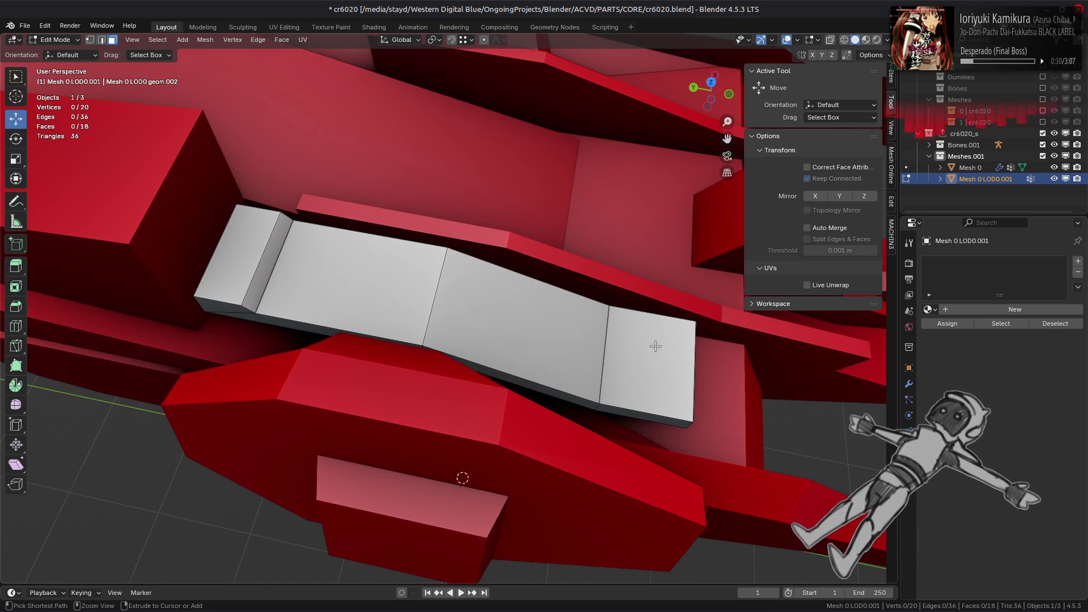
{"action": "key", "text": "ctrl+shift+z"}
{"action": "key", "text": "ctrl+z"}
{"action": "key", "text": "ctrl+shift+z"}
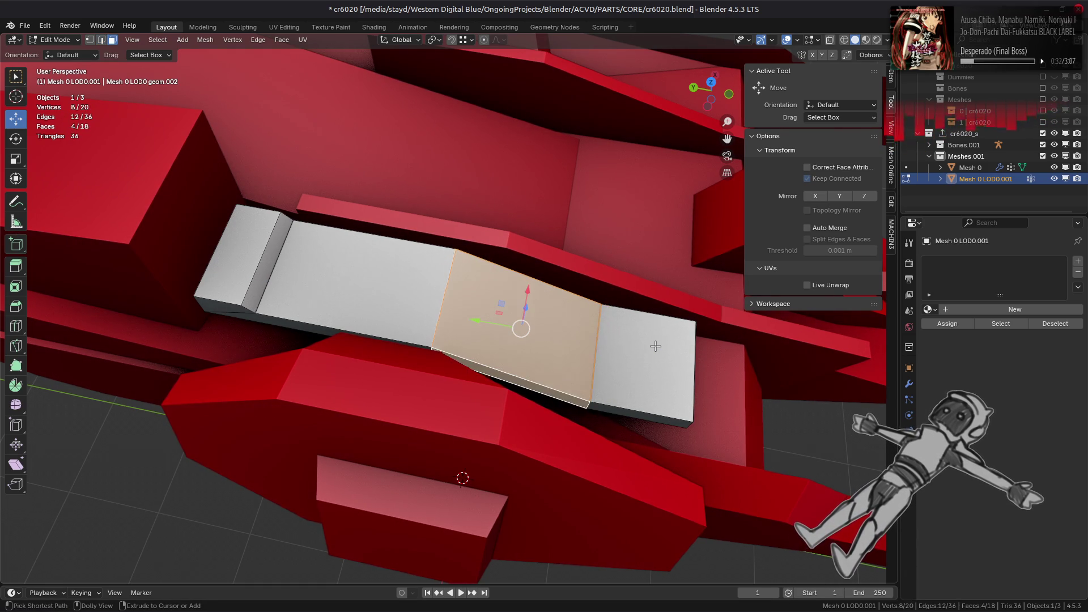
{"action": "key", "text": "ctrl+shift+z"}
{"action": "key", "text": "ctrl+shift+z"}
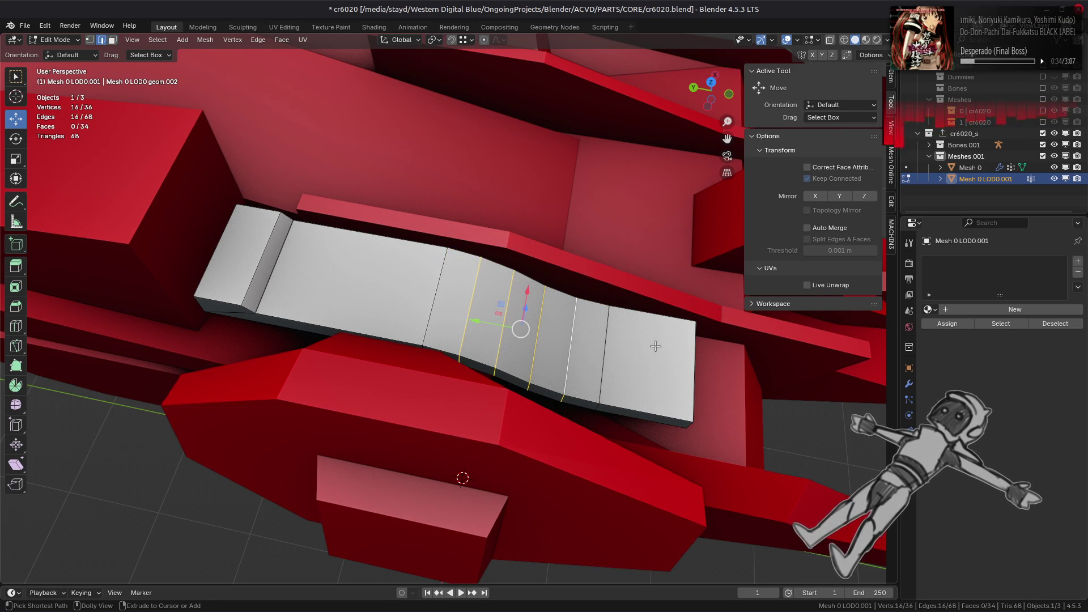
{"action": "key", "text": "ctrl+z"}
{"action": "key", "text": "ctrl+z"}
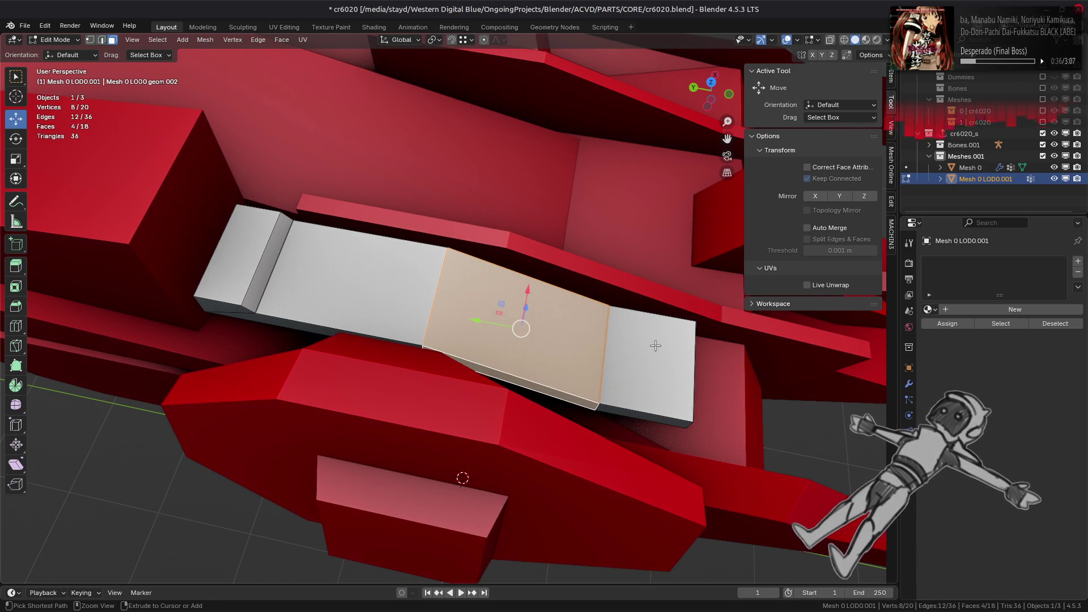
{"action": "key", "text": "ctrl+shift+z"}
{"action": "key", "text": "ctrl+shift+z"}
{"action": "key", "text": "ctrl+z"}
{"action": "key", "text": "ctrl+shift+z"}
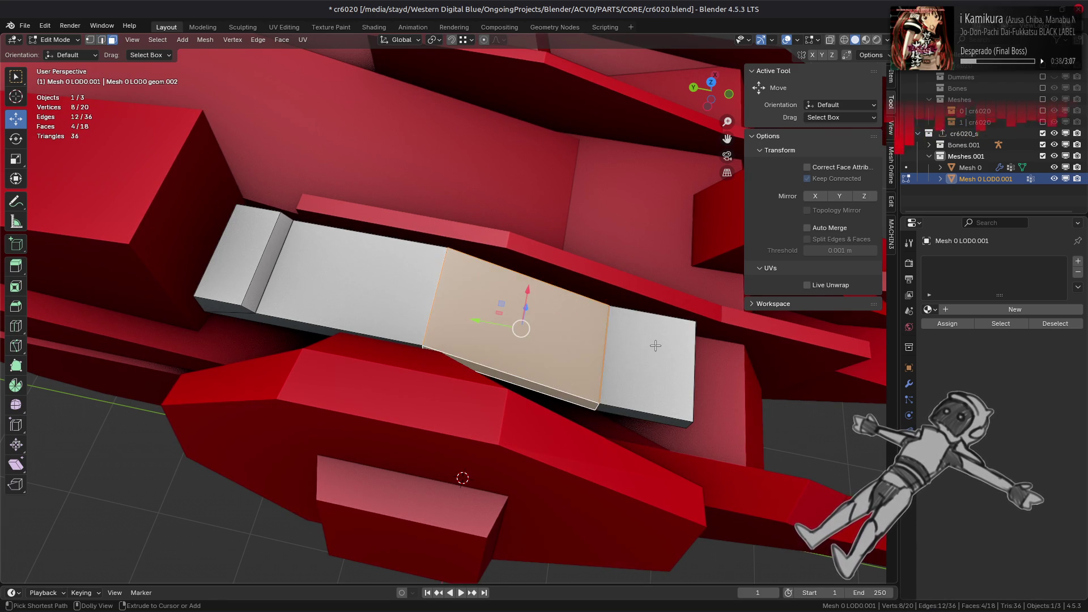
{"action": "middle_click_drag", "start_coordinate": [633, 335], "coordinate": [641, 381], "text": "alt"}
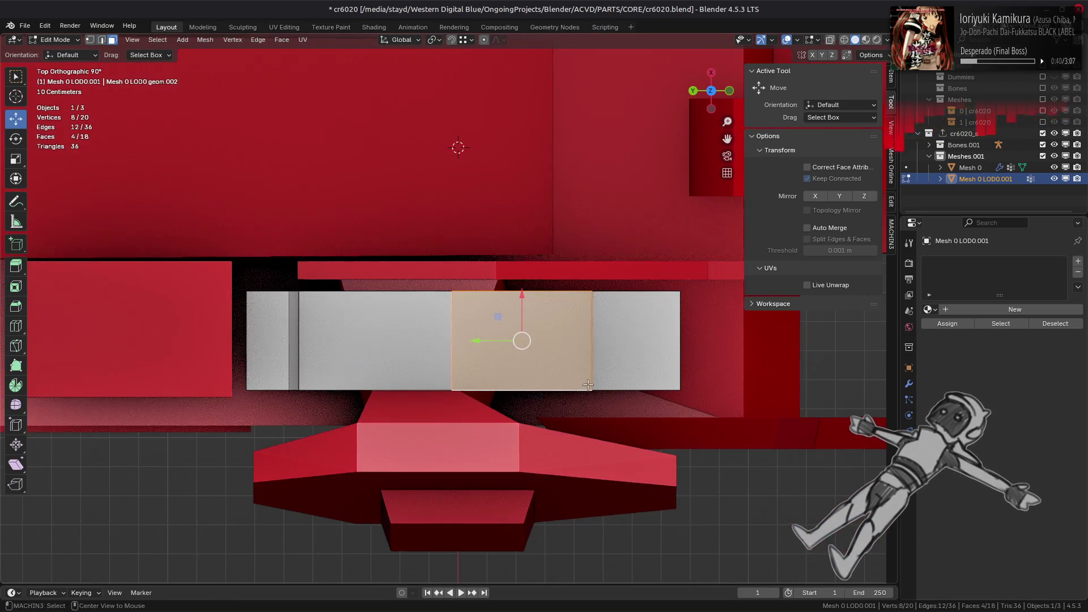
Undo the four extra edge loops on the grey seat mesh
{"action": "key", "text": "ctrl+shift+z"}
{"action": "key", "text": "ctrl+shift+z"}
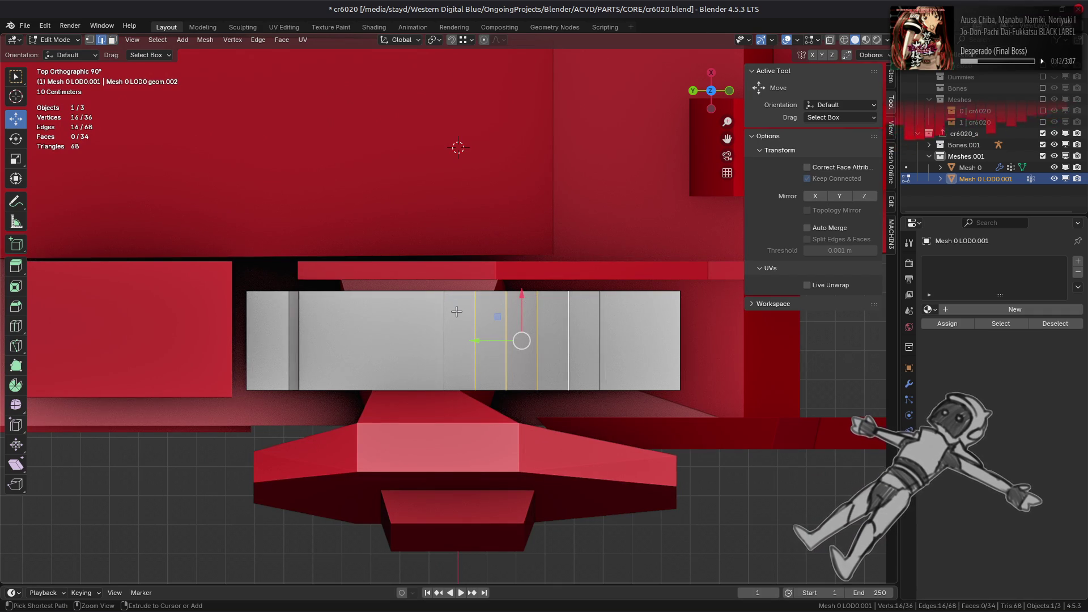
{"action": "key", "text": "ctrl+z"}
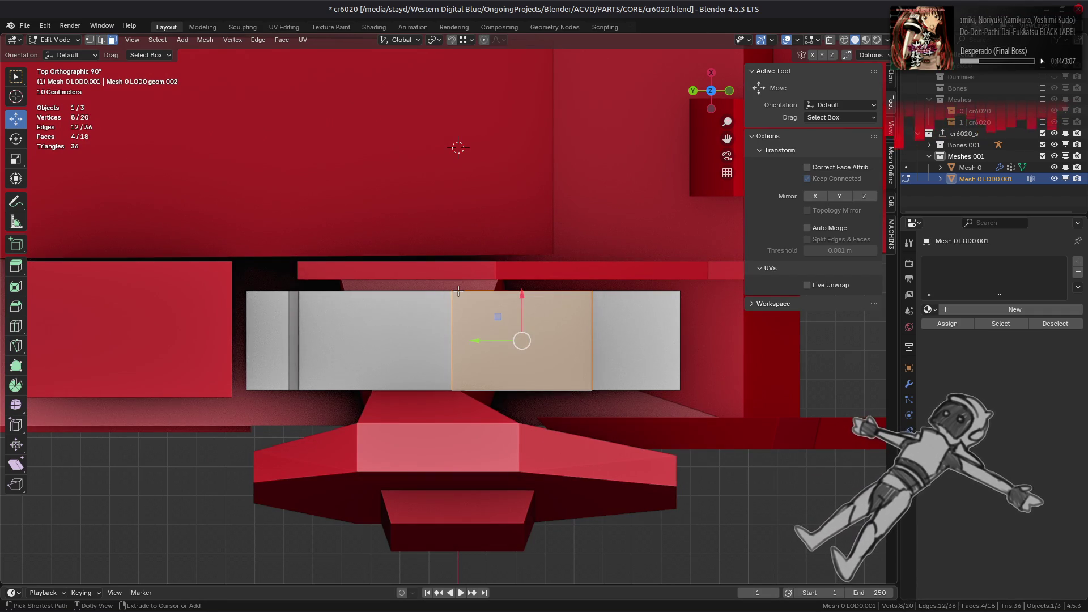
{"action": "key", "text": "ctrl+shift+z"}
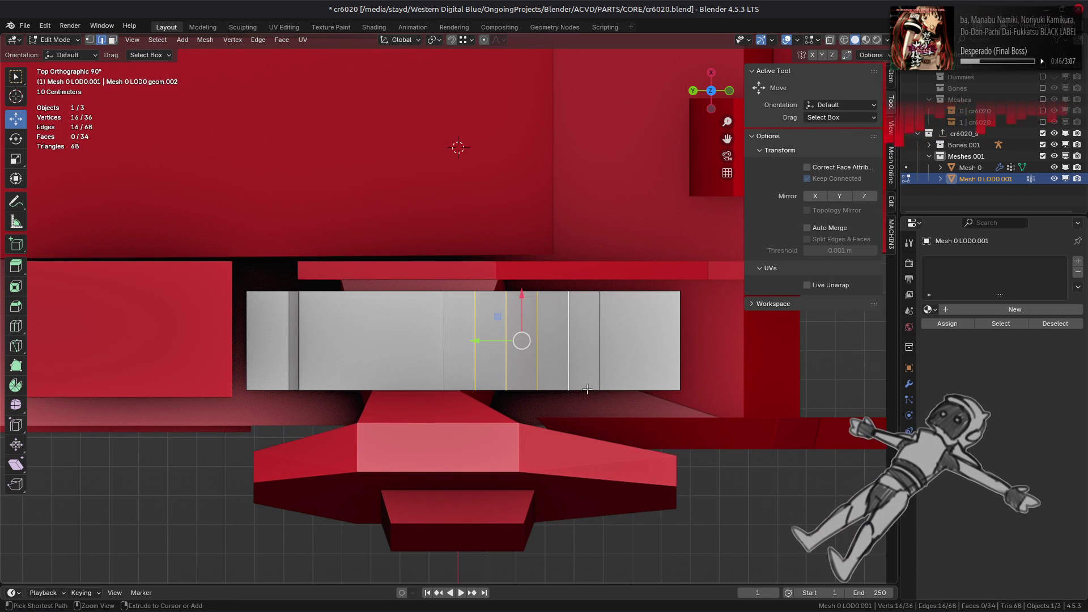
{"action": "key", "text": "ctrl+z"}
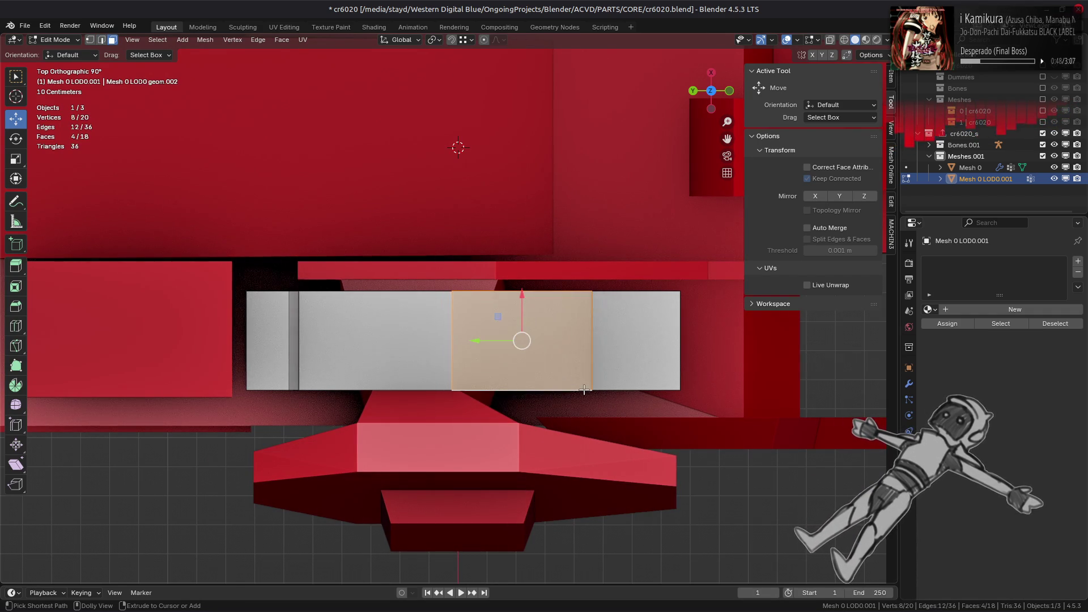
Scale the middle face to 0.8 along Y, inspect it in perspective, then undo the scale
{"action": "key", "text": "s"}
{"action": "key", "text": "y"}
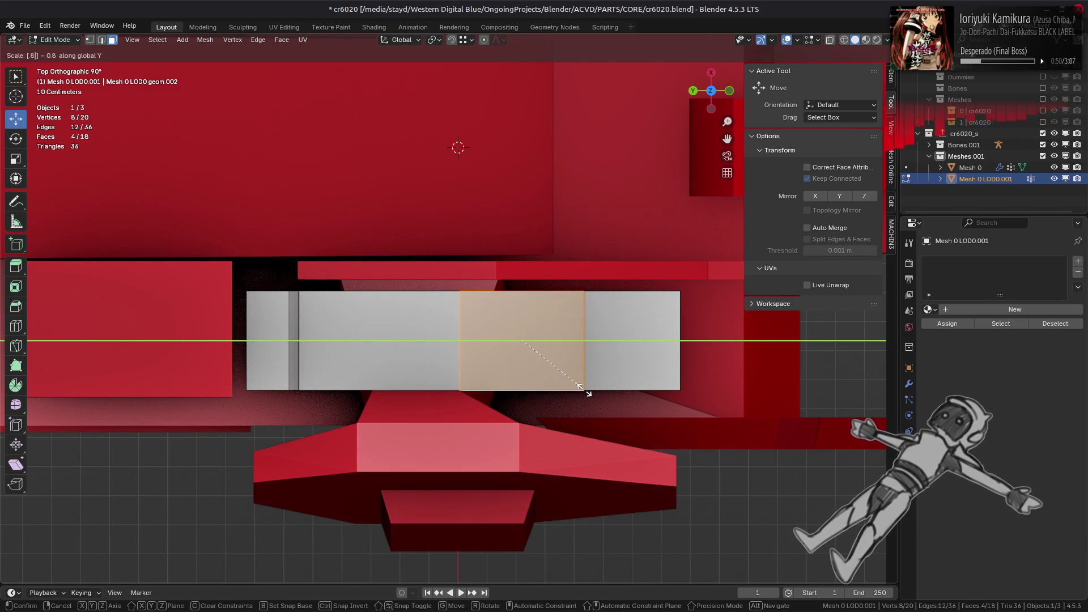
{"action": "key", "text": "Return"}
{"action": "middle_click_drag", "start_coordinate": [584, 389], "coordinate": [485, 304]}
{"action": "key", "text": "ctrl+z"}
{"action": "key", "text": "ctrl+z"}
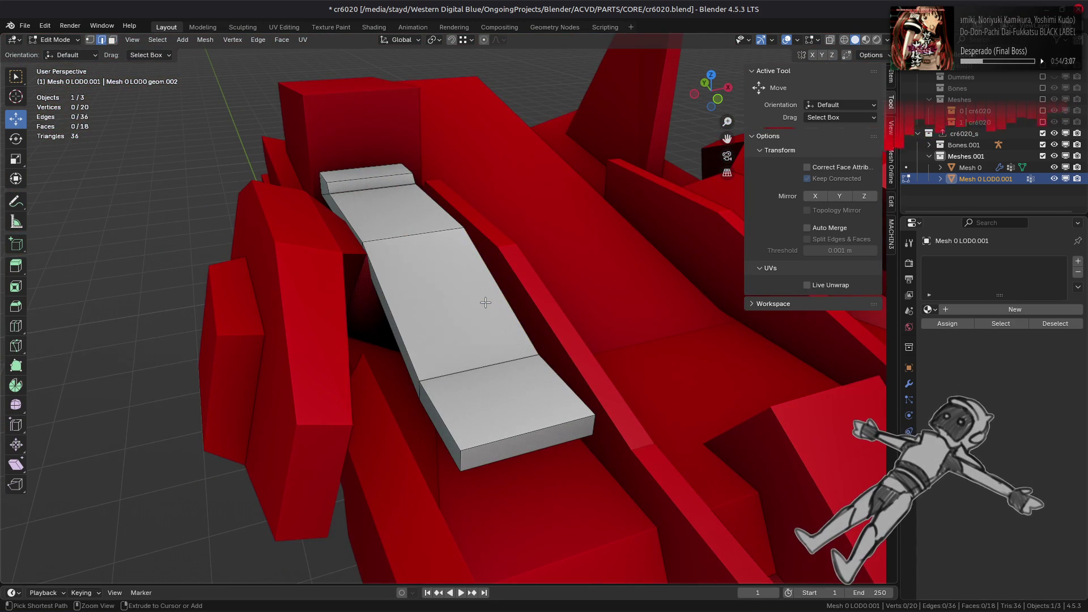
Dissolve the edge running across the seat strip's end
{"action": "key", "text": "ctrl+z"}
{"action": "key", "text": "ctrl+z"}
{"action": "key", "text": "Tab"}
{"action": "mouse_move", "coordinate": [434, 303]}
{"action": "middle_mouse_down"}
{"action": "mouse_move", "coordinate": [522, 311]}
{"action": "mouse_move", "coordinate": [445, 376]}
{"action": "mouse_move", "coordinate": [397, 330]}
{"action": "middle_mouse_up"}
{"action": "key", "text": "Tab"}
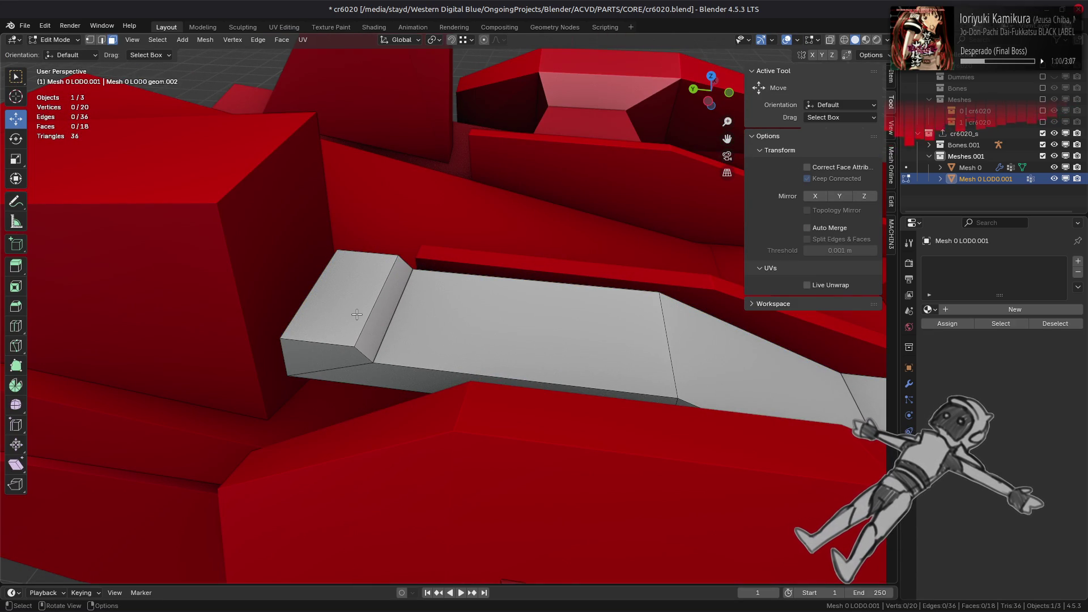
{"action": "left_click", "coordinate": [353, 365]}
{"action": "middle_click_drag", "start_coordinate": [352, 364], "coordinate": [279, 288]}
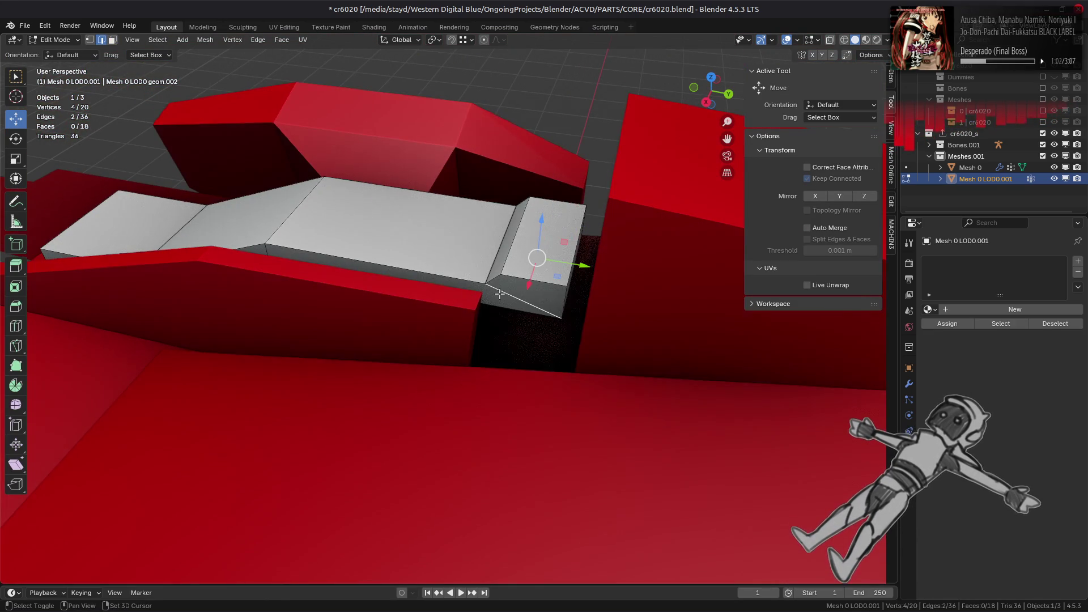
{"action": "right_click", "coordinate": [499, 293]}
{"action": "right_click", "coordinate": [465, 402]}
{"action": "left_click", "coordinate": [461, 400]}
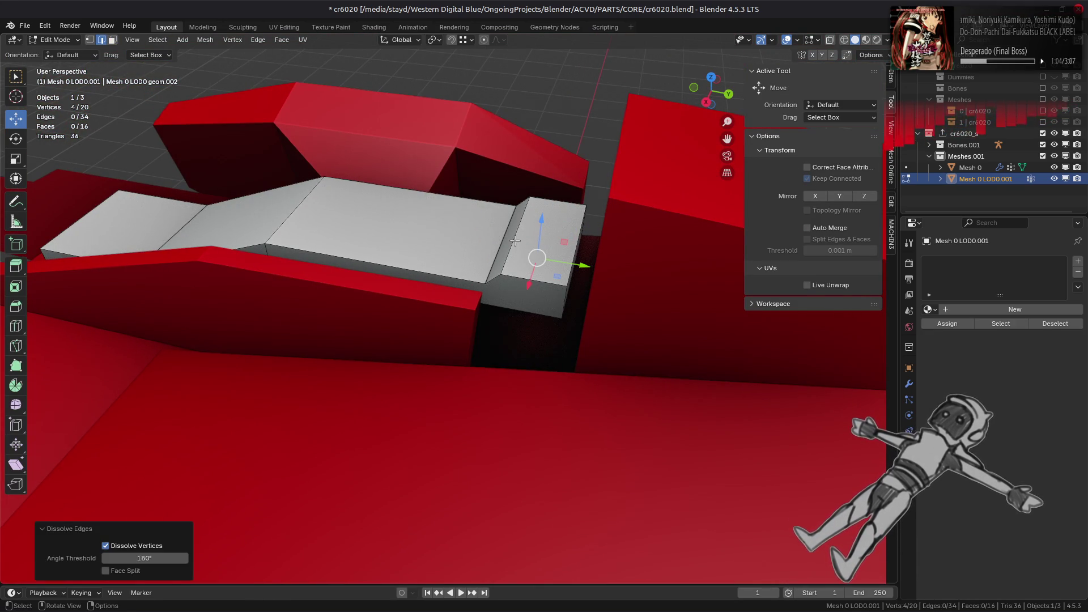
Lower the seat's end face slightly in Z
{"action": "left_click", "coordinate": [514, 241]}
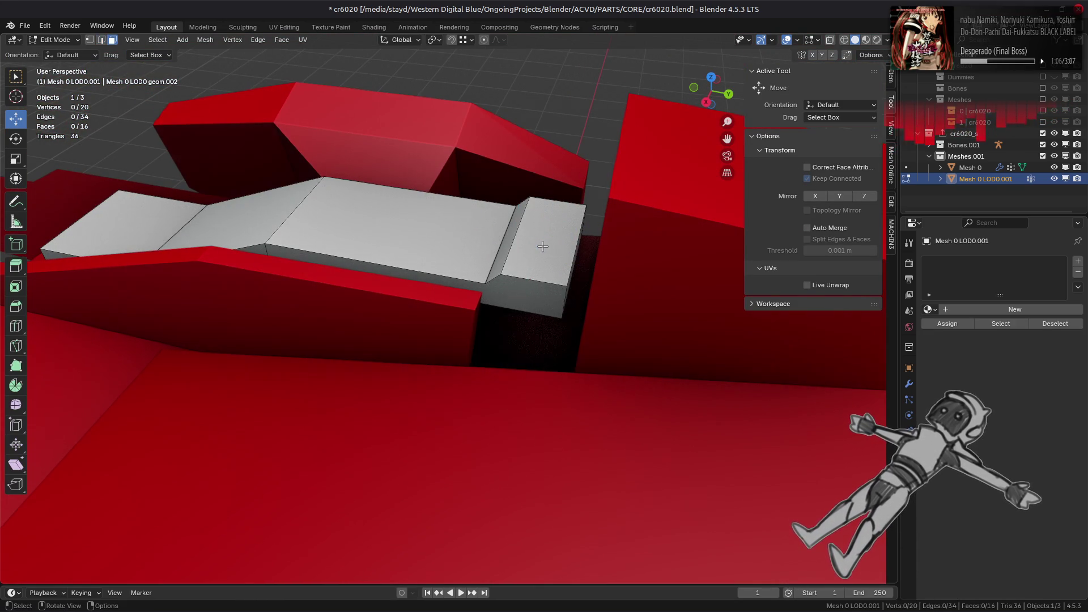
{"action": "left_click", "coordinate": [543, 247]}
{"action": "left_click_drag", "start_coordinate": [553, 190], "coordinate": [550, 203]}
Limited-dissolve the whole seat mesh down to 16 vertices and 10 faces
{"action": "key", "text": "a"}
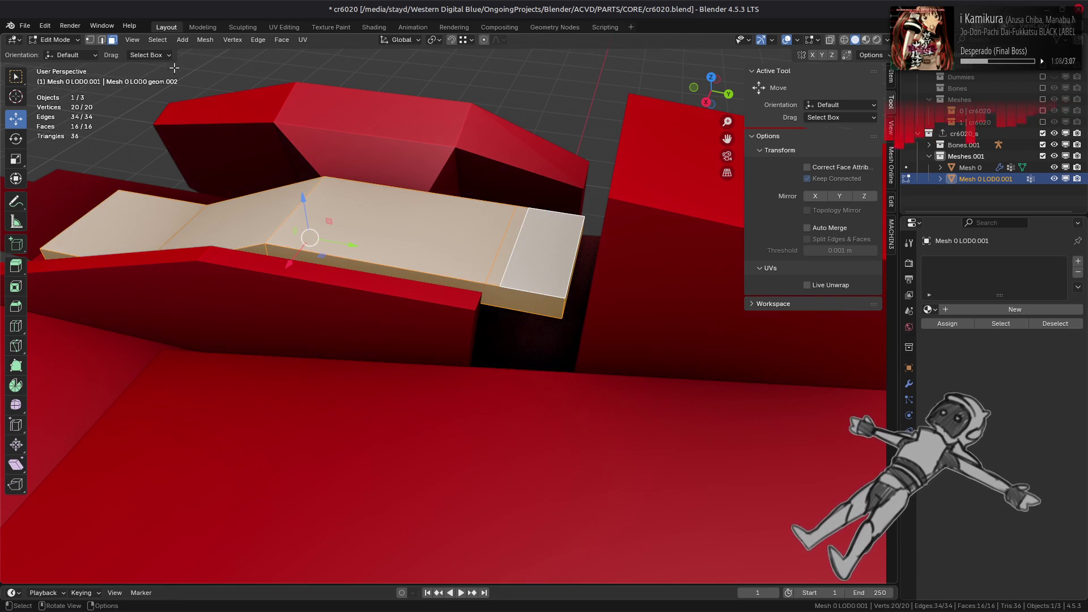
{"action": "left_click", "coordinate": [214, 41]}
{"action": "mouse_move", "coordinate": [252, 303]}
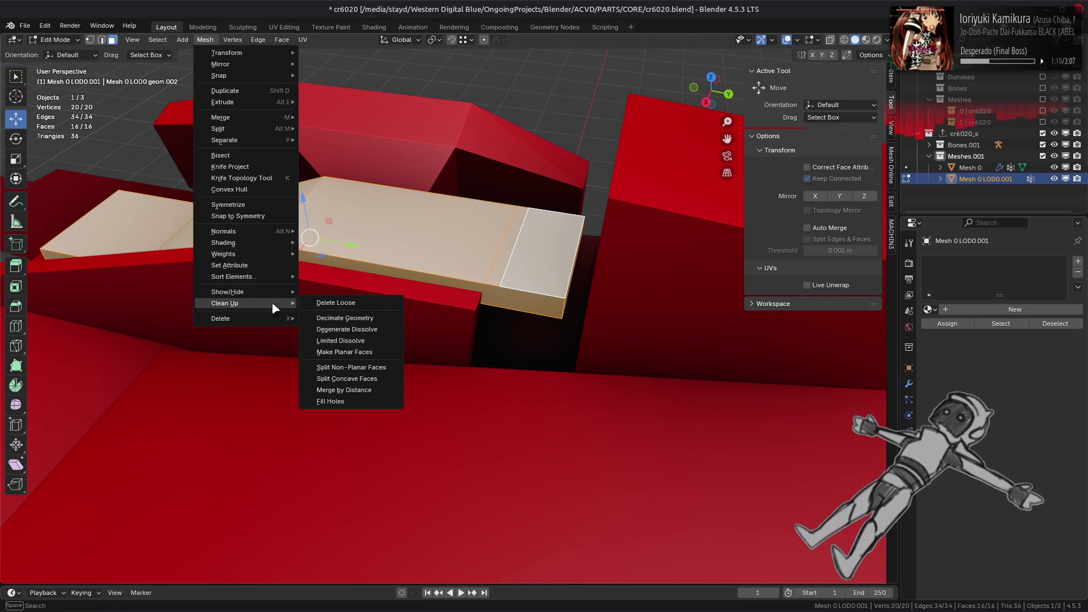
{"action": "left_click", "coordinate": [338, 342]}
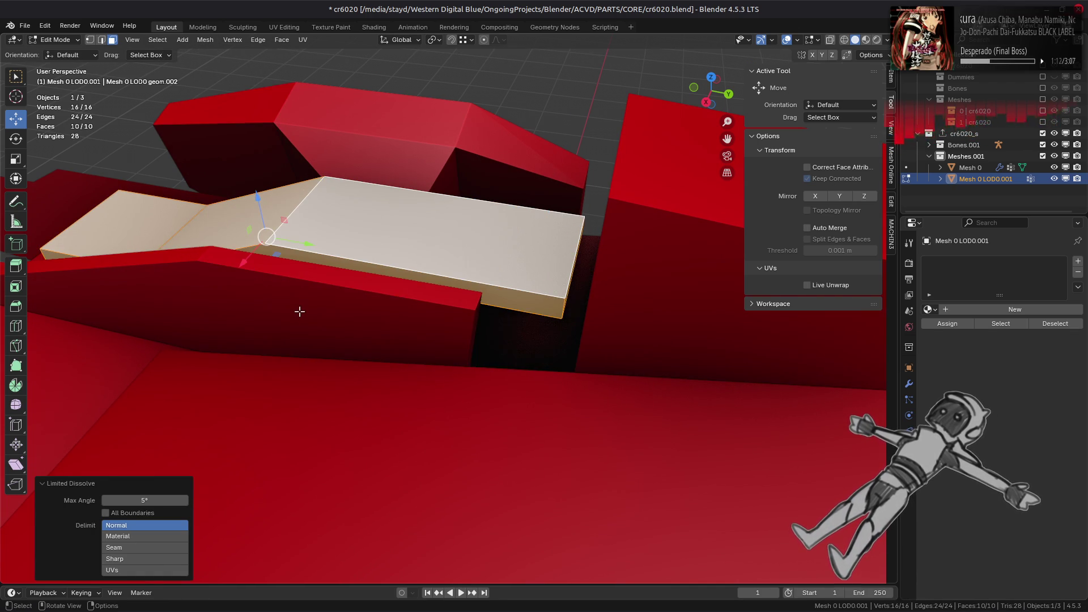
{"action": "mouse_move", "coordinate": [299, 311]}
{"action": "middle_mouse_down"}
{"action": "mouse_move", "coordinate": [418, 262]}
{"action": "mouse_move", "coordinate": [431, 286]}
{"action": "mouse_move", "coordinate": [444, 239]}
{"action": "mouse_move", "coordinate": [432, 253]}
{"action": "mouse_move", "coordinate": [441, 272]}
{"action": "middle_mouse_up"}
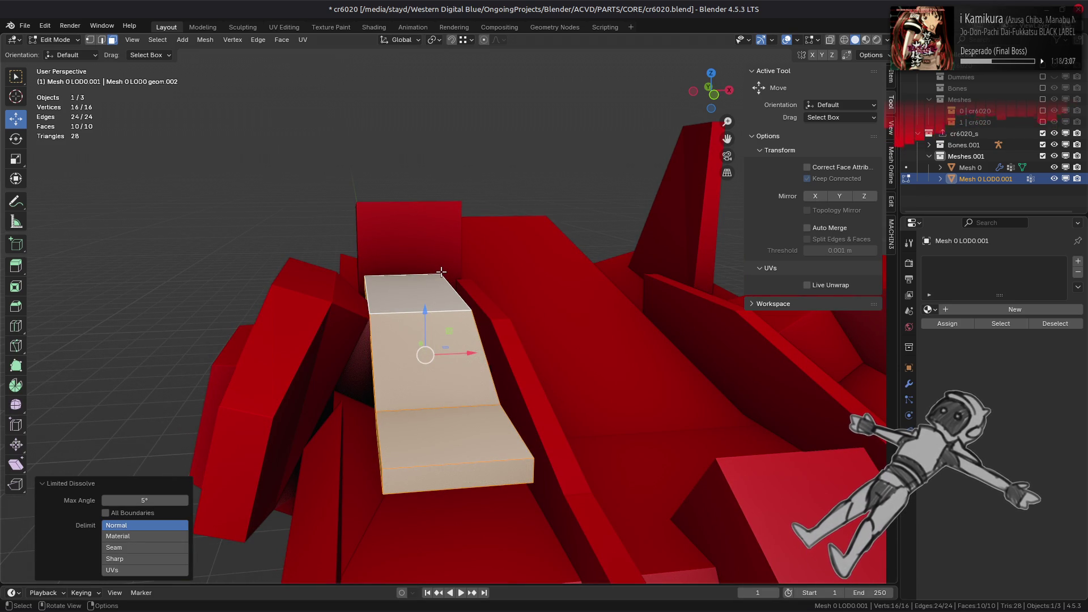
{"action": "middle_click_drag", "start_coordinate": [442, 273], "coordinate": [434, 279]}
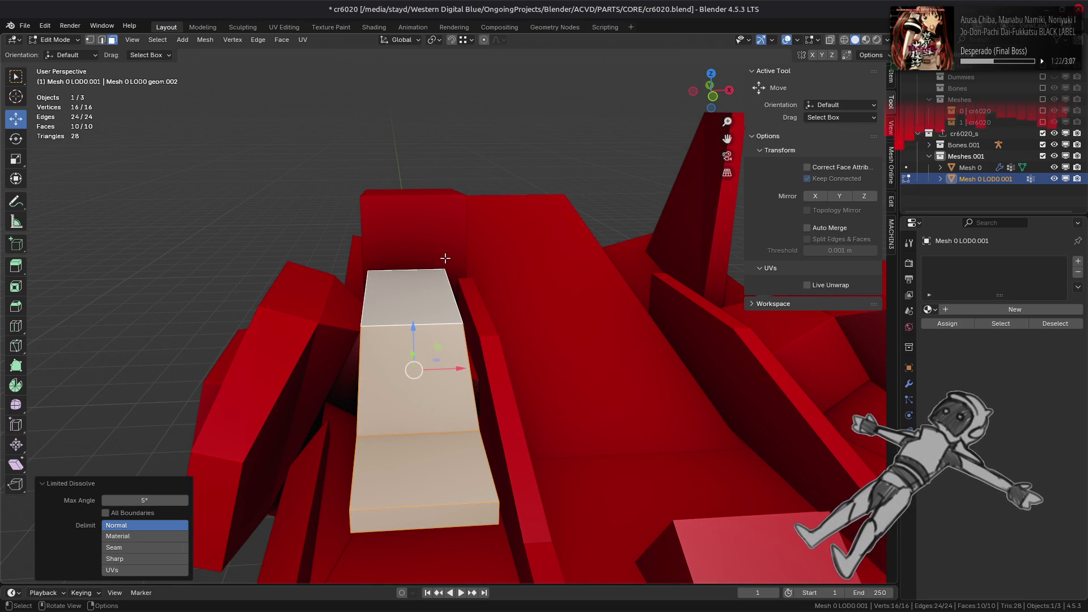
{"action": "middle_click_drag", "start_coordinate": [445, 258], "coordinate": [500, 288]}
{"action": "key", "text": "alt+s"}
Inflate the seat faces outward by 0.01 m with Offset Even
{"action": "left_click", "coordinate": [427, 324]}
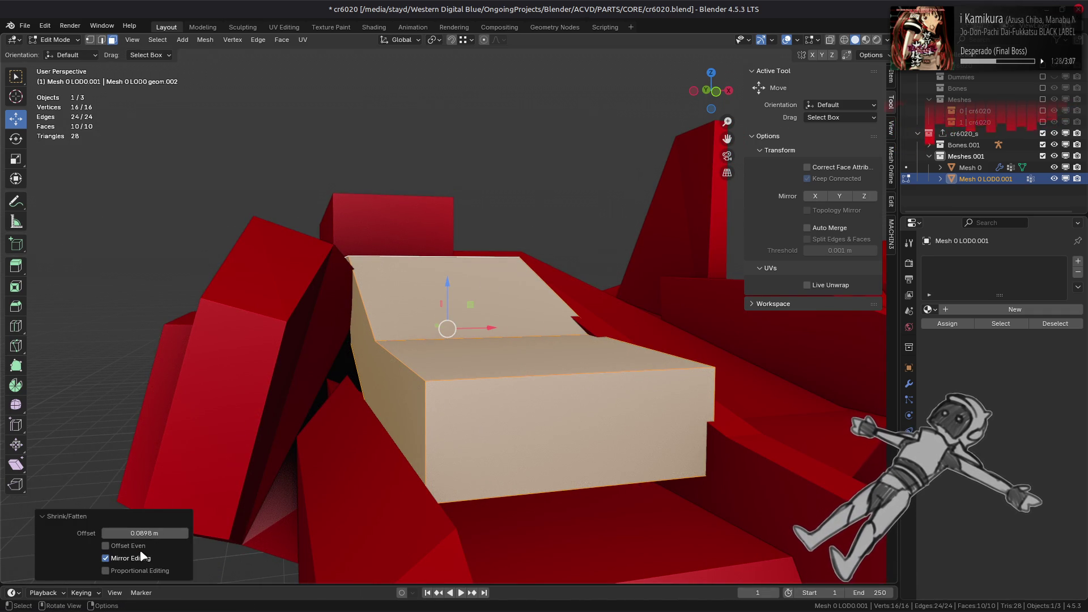
{"action": "left_click", "coordinate": [105, 546]}
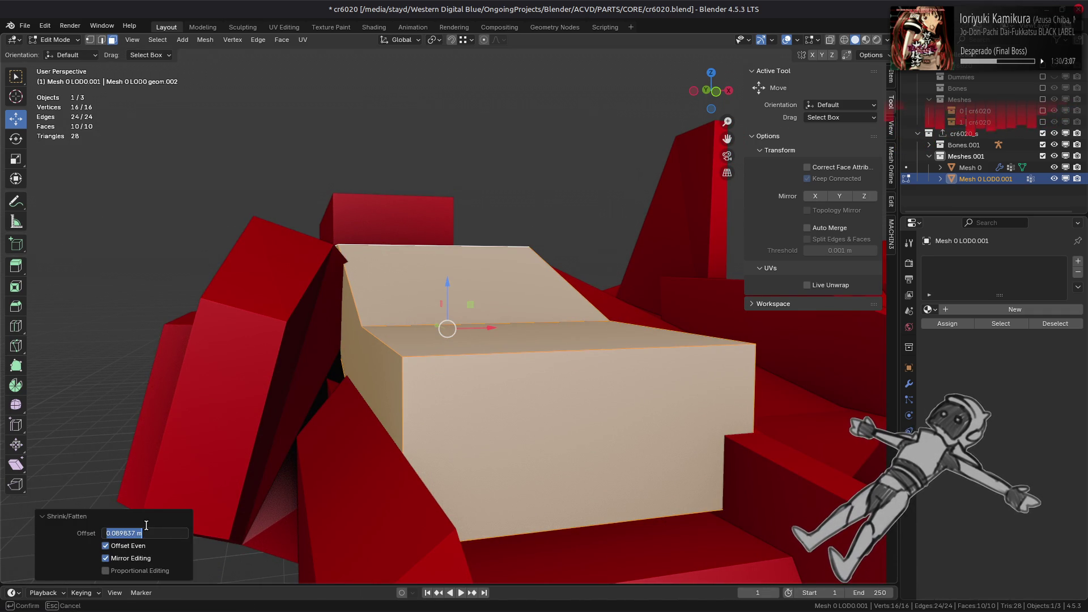
{"action": "type", "text": "0.01"}
{"action": "key", "text": "Return"}
{"action": "mouse_move", "coordinate": [385, 296]}
{"action": "middle_mouse_down"}
{"action": "mouse_move", "coordinate": [356, 314]}
{"action": "mouse_move", "coordinate": [416, 299]}
{"action": "middle_mouse_up"}
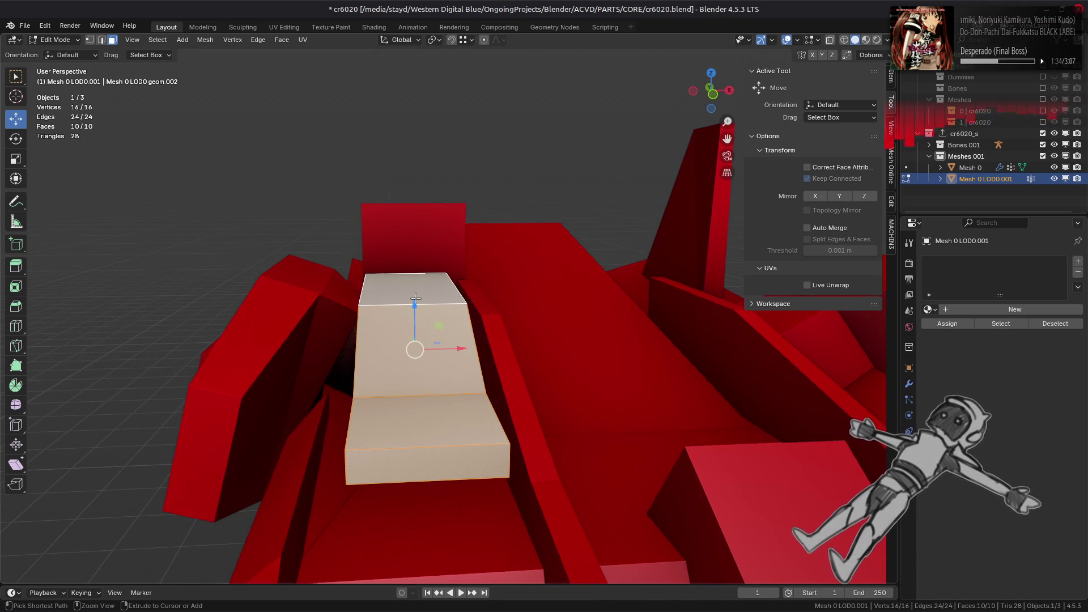
Redo the inflation at 0.005 m with Offset Even on, then return to Object Mode
{"action": "key", "text": "alt+s"}
{"action": "type", "text": "0.005"}
{"action": "key", "text": "Return"}
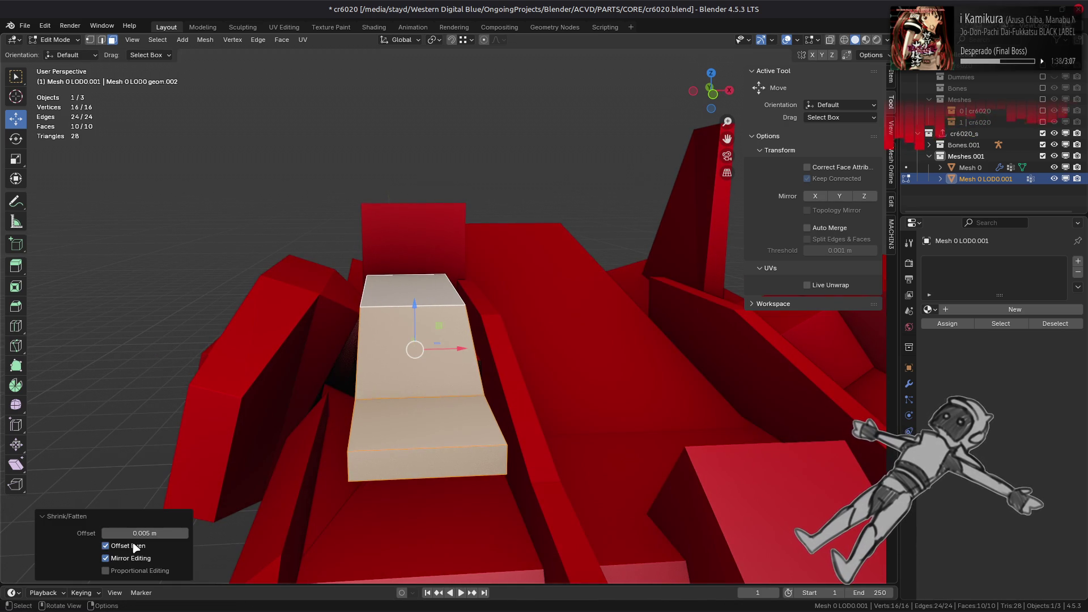
{"action": "key", "text": "KP_7"}
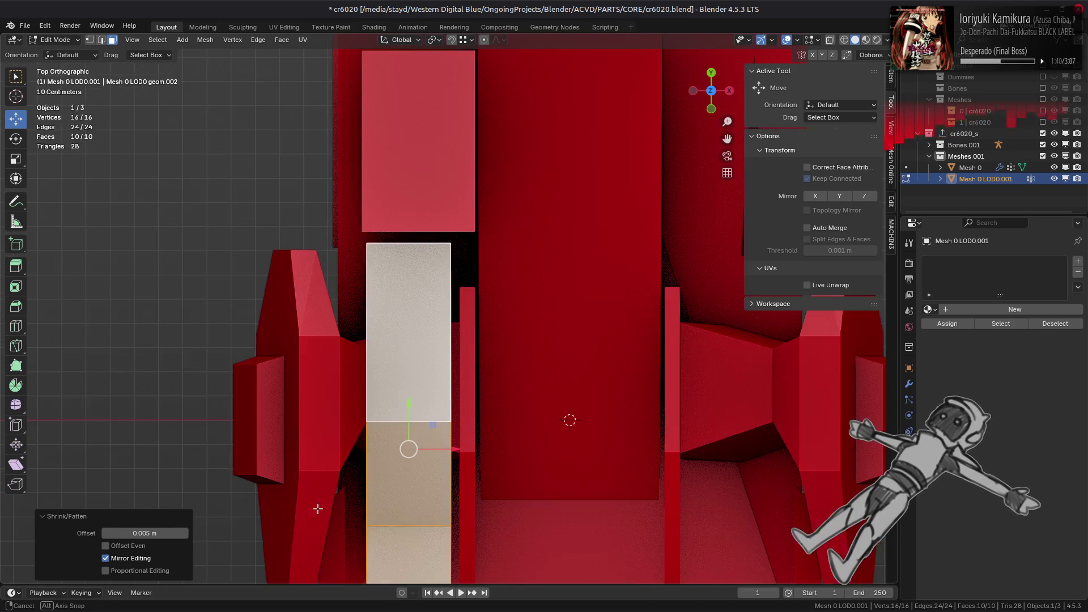
{"action": "middle_click_drag", "start_coordinate": [318, 517], "coordinate": [340, 405], "text": "shift"}
{"action": "scroll", "coordinate": [323, 446], "scroll_direction": "up", "scroll_amount": 3}
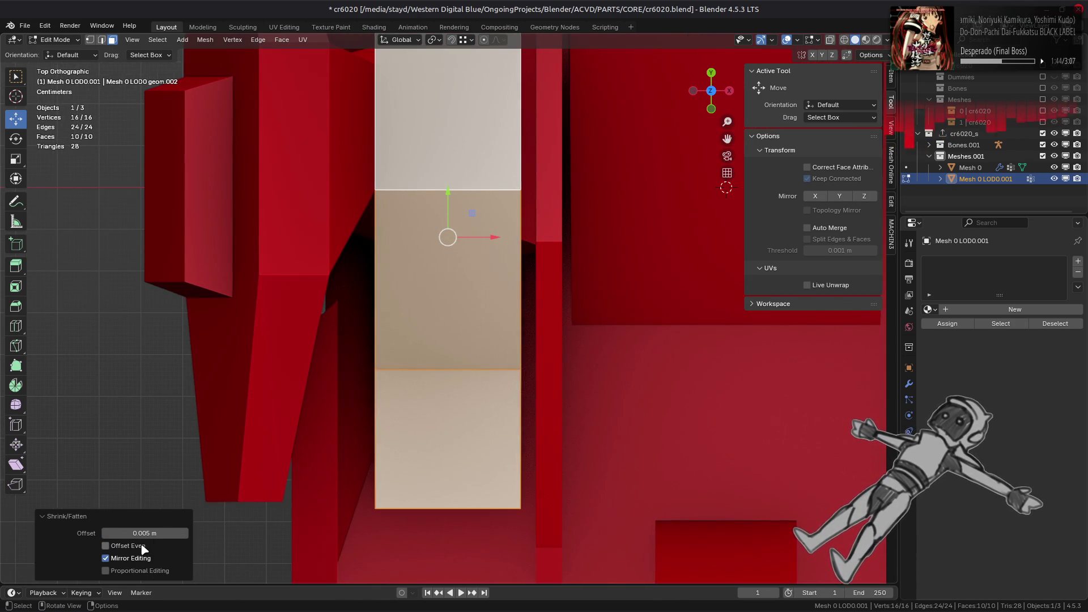
{"action": "left_click", "coordinate": [105, 545]}
{"action": "left_click", "coordinate": [142, 548]}
{"action": "mouse_move", "coordinate": [442, 389]}
{"action": "middle_mouse_down"}
{"action": "mouse_move", "coordinate": [454, 316]}
{"action": "mouse_move", "coordinate": [444, 282]}
{"action": "mouse_move", "coordinate": [463, 310]}
{"action": "middle_mouse_up"}
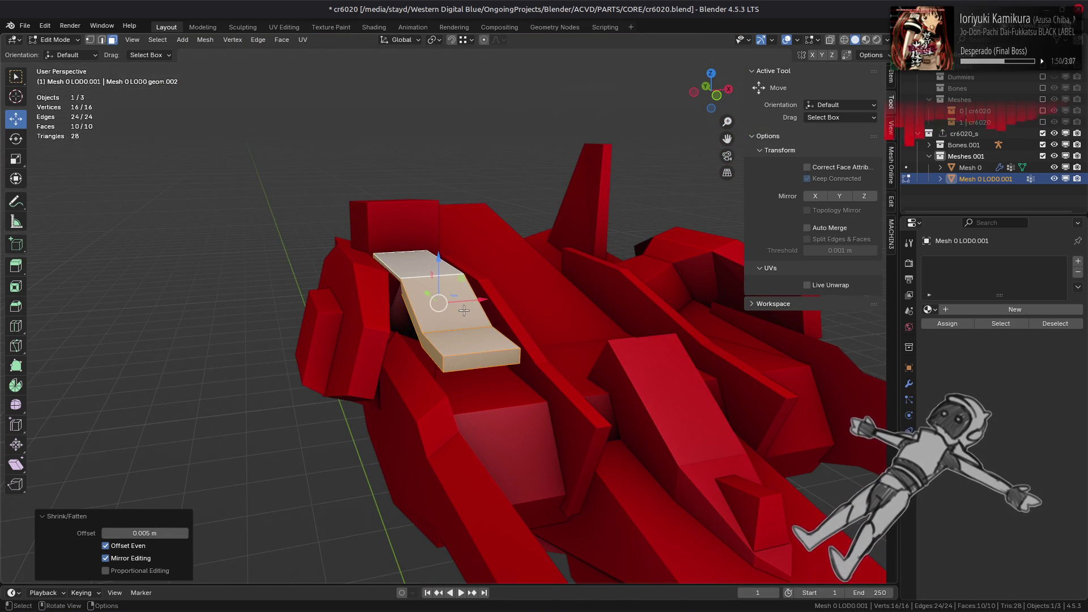
{"action": "key", "text": "Tab"}
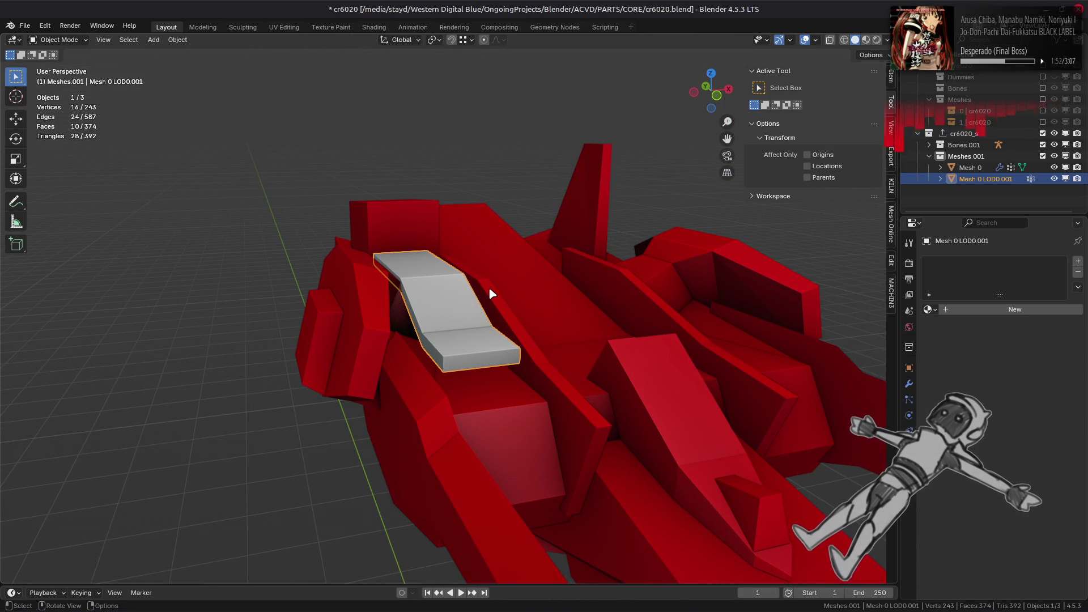
Join the seat piece into Mesh 0 and look around the combined ship
{"action": "left_click", "coordinate": [970, 168], "text": "ctrl"}
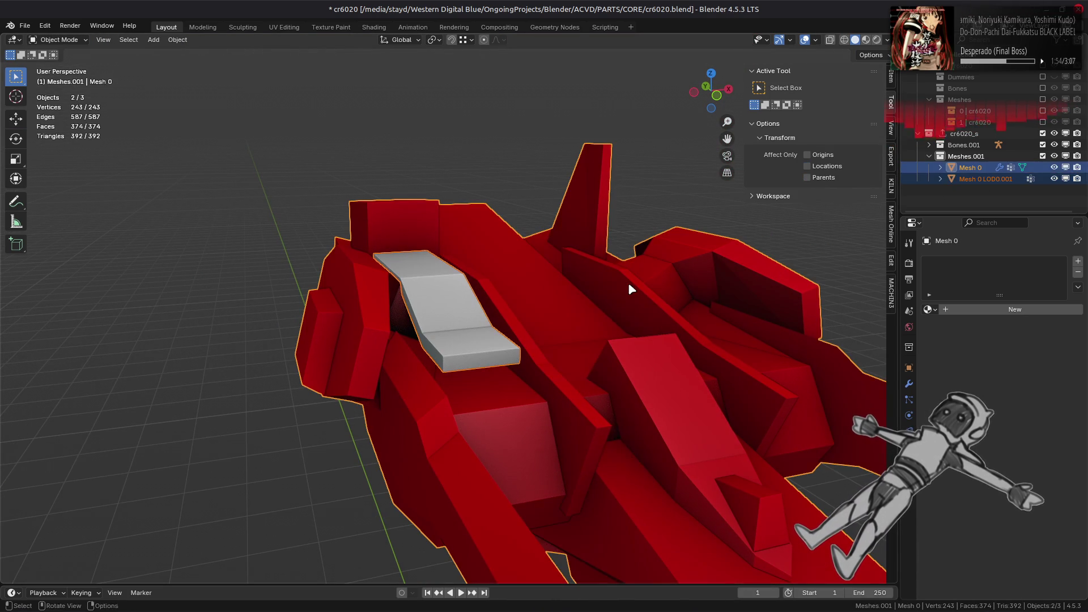
{"action": "right_click", "coordinate": [628, 282]}
{"action": "left_click", "coordinate": [628, 283]}
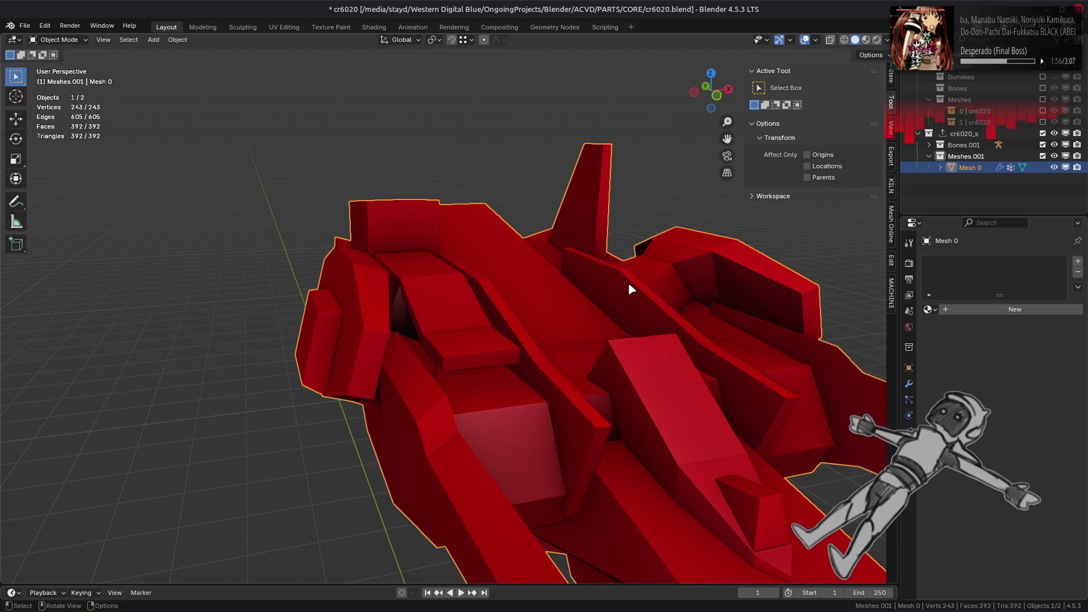
{"action": "scroll", "coordinate": [606, 300], "scroll_direction": "down", "scroll_amount": 5}
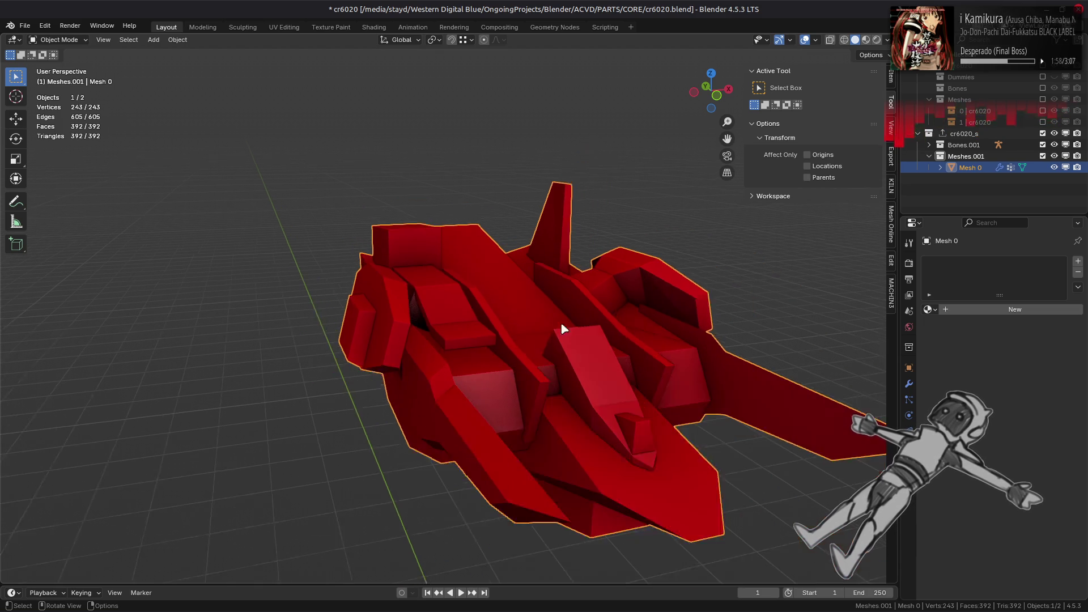
{"action": "middle_click_drag", "start_coordinate": [546, 334], "coordinate": [461, 344]}
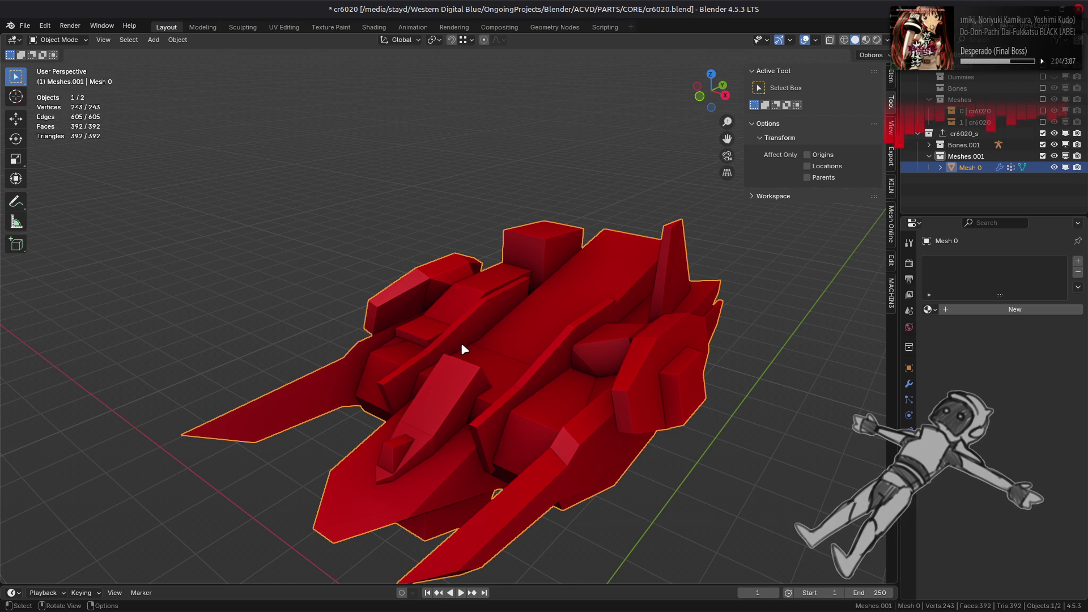
{"action": "mouse_move", "coordinate": [530, 396]}
{"action": "middle_mouse_down", "text": "shift"}
{"action": "mouse_move", "coordinate": [500, 315]}
{"action": "mouse_move", "coordinate": [607, 315]}
{"action": "mouse_move", "coordinate": [634, 264]}
{"action": "mouse_move", "coordinate": [351, 323]}
{"action": "mouse_move", "coordinate": [460, 361]}
{"action": "mouse_move", "coordinate": [507, 396]}
{"action": "middle_mouse_up", "text": "shift"}
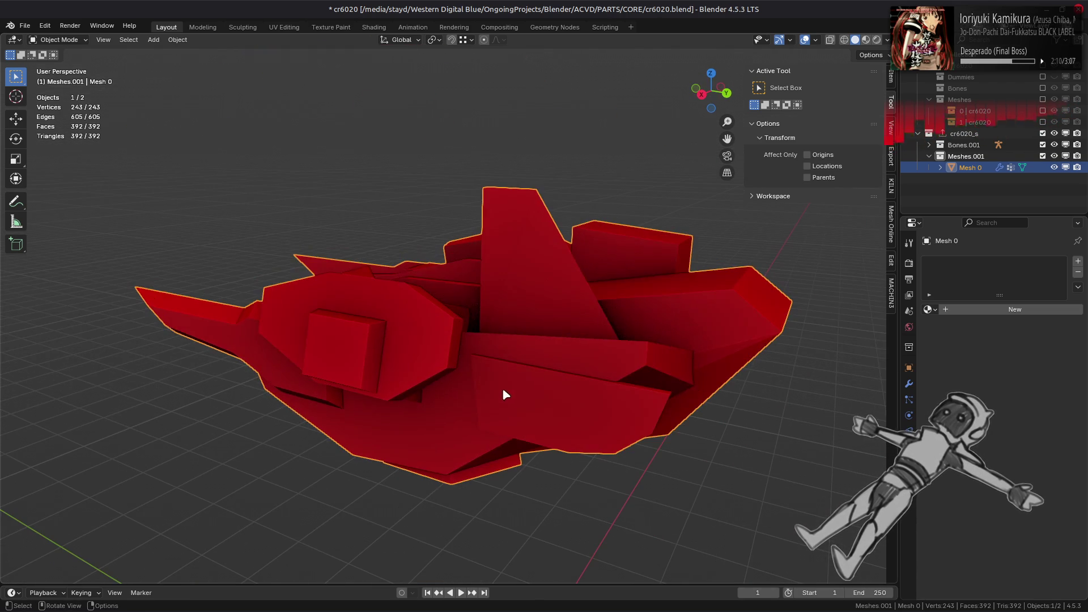
{"action": "left_click", "coordinate": [909, 385]}
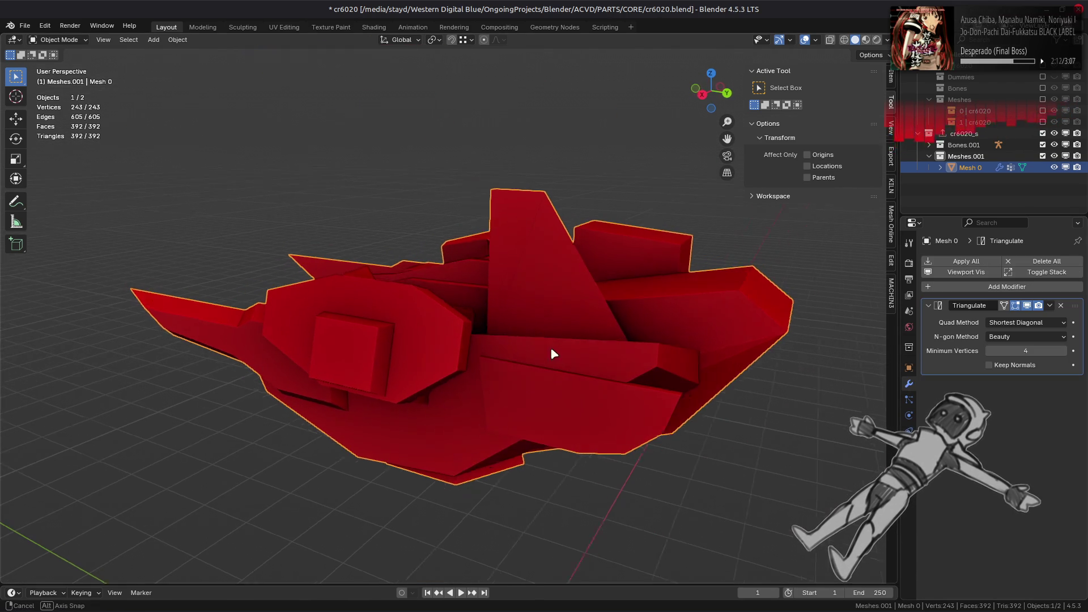
Toggle the Triangulate modifier's viewport display, then apply it to Mesh 0
{"action": "middle_click_drag", "start_coordinate": [538, 347], "coordinate": [704, 376]}
{"action": "left_click", "coordinate": [1028, 306]}
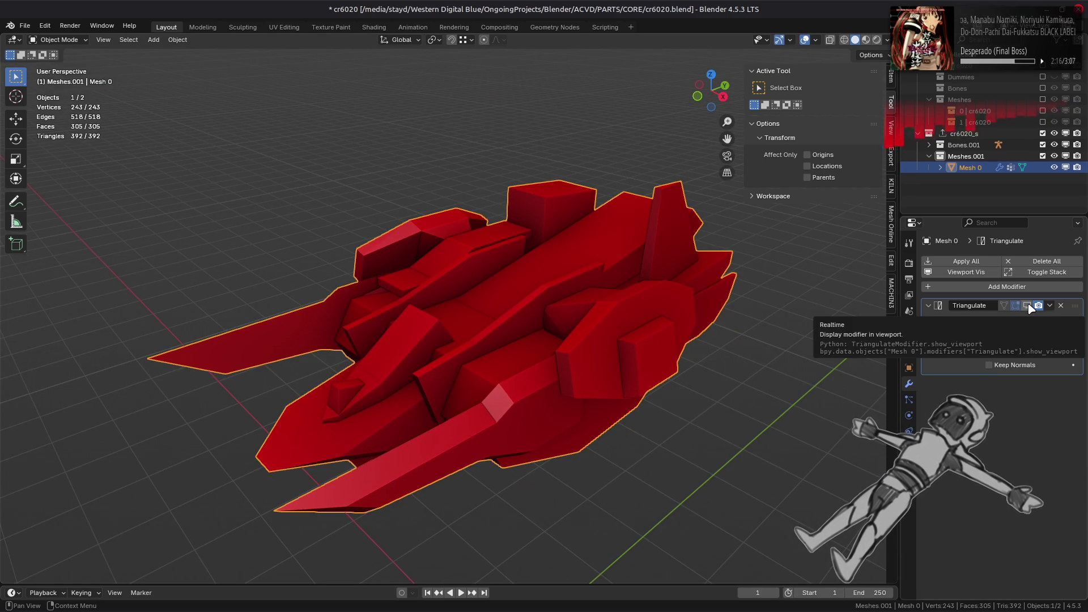
{"action": "left_click", "coordinate": [1027, 306]}
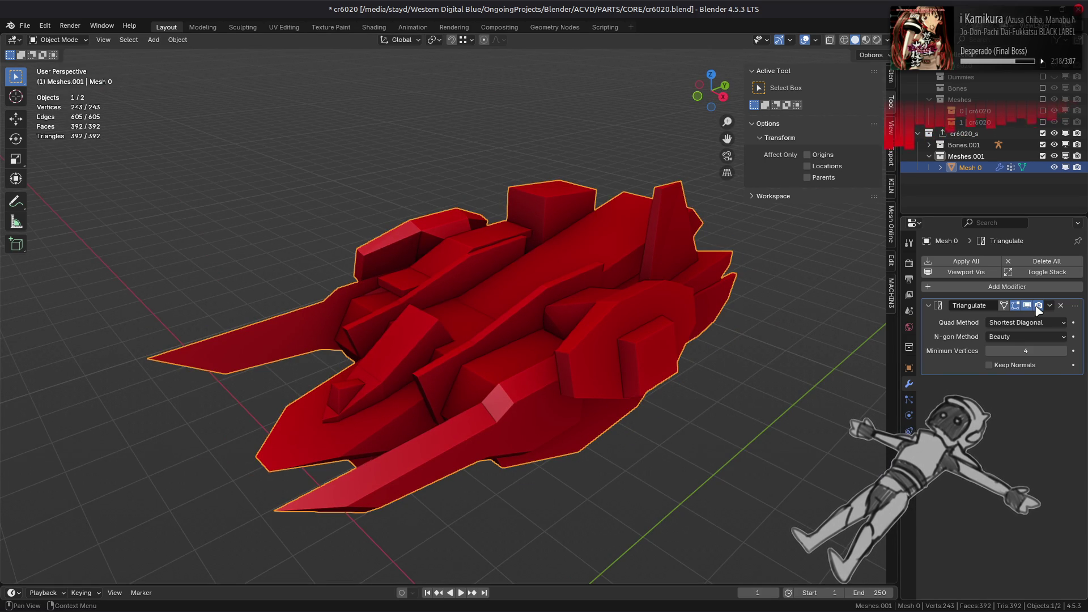
{"action": "left_click", "coordinate": [1049, 306]}
{"action": "left_click", "coordinate": [1015, 318]}
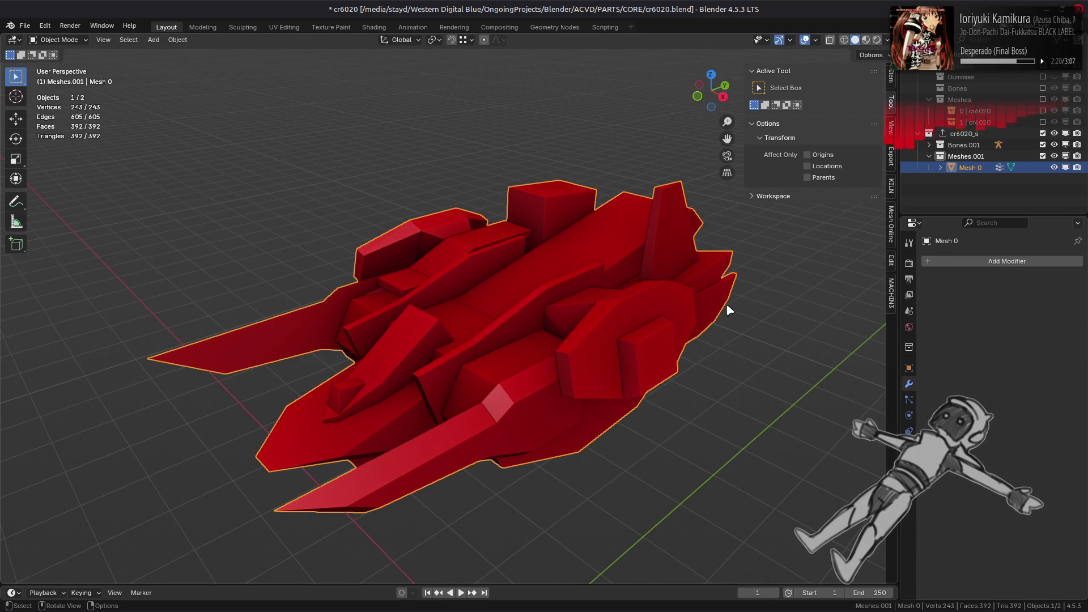
{"action": "key", "text": "ctrl+z"}
Reapply the Triangulate modifier to Mesh 0 and enter Edit Mode
{"action": "left_click", "coordinate": [1020, 322]}
{"action": "left_click", "coordinate": [1047, 307]}
{"action": "left_click", "coordinate": [1014, 319]}
{"action": "key", "text": "Tab"}
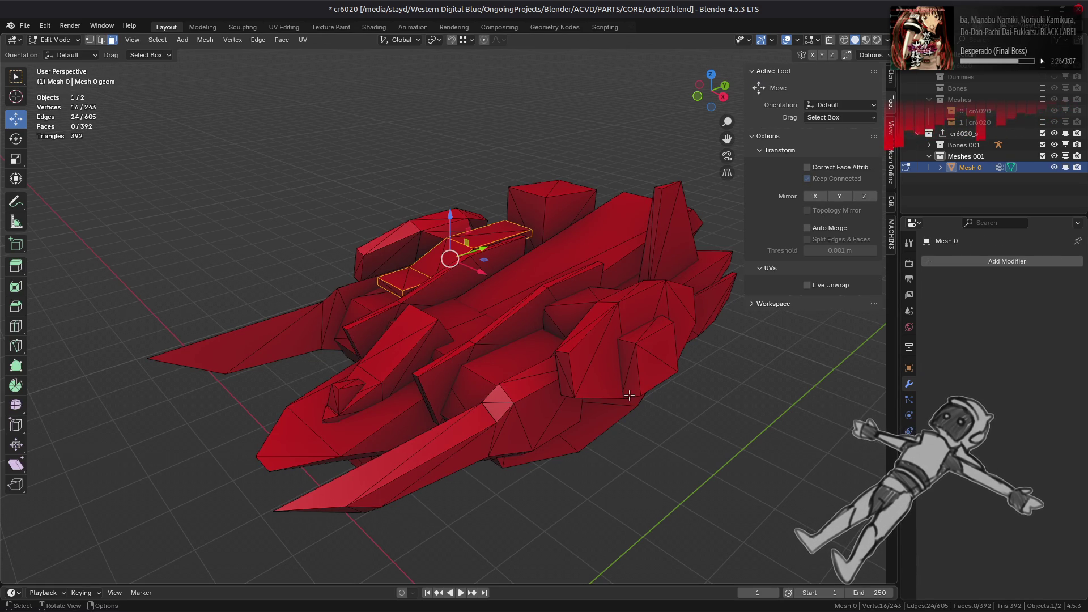
Rotate one edge on the ship's side clockwise, then return to Object Mode
{"action": "mouse_move", "coordinate": [629, 395]}
{"action": "middle_mouse_down"}
{"action": "mouse_move", "coordinate": [578, 291]}
{"action": "mouse_move", "coordinate": [653, 290]}
{"action": "middle_mouse_up"}
{"action": "key", "text": "alt+a"}
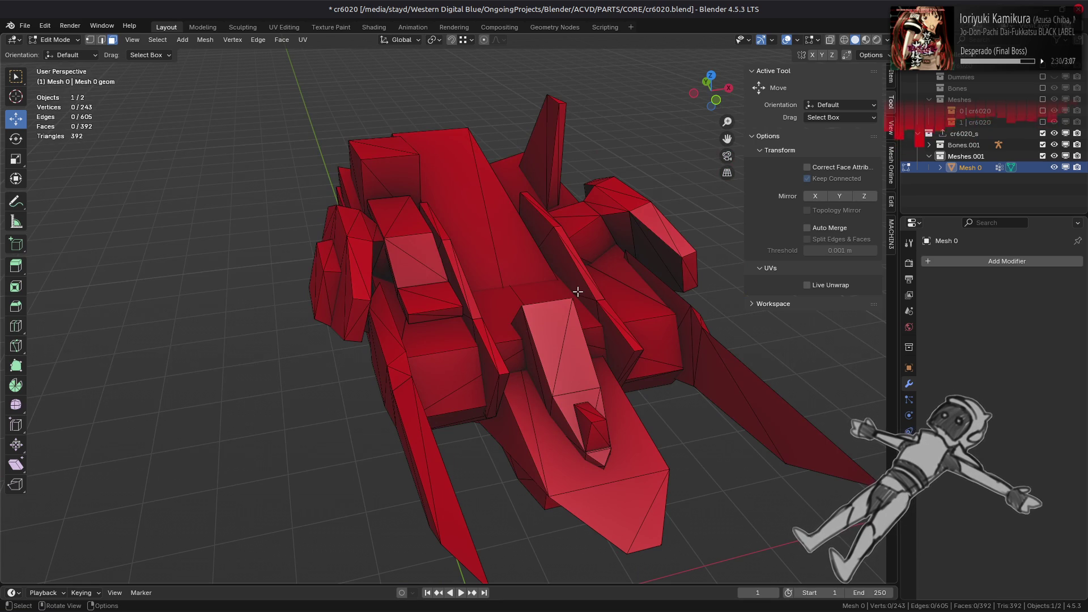
{"action": "mouse_move", "coordinate": [561, 284]}
{"action": "middle_mouse_down"}
{"action": "mouse_move", "coordinate": [420, 291]}
{"action": "mouse_move", "coordinate": [371, 282]}
{"action": "middle_mouse_up"}
{"action": "key", "text": "2"}
{"action": "left_click", "coordinate": [595, 335]}
{"action": "middle_click_drag", "start_coordinate": [595, 335], "coordinate": [377, 358]}
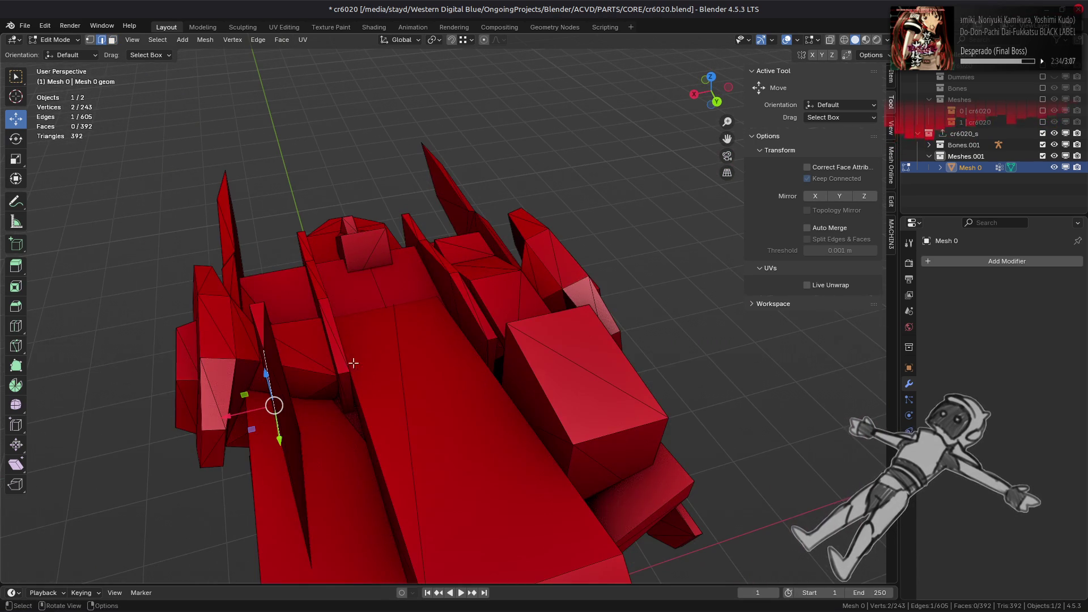
{"action": "left_click", "coordinate": [257, 40]}
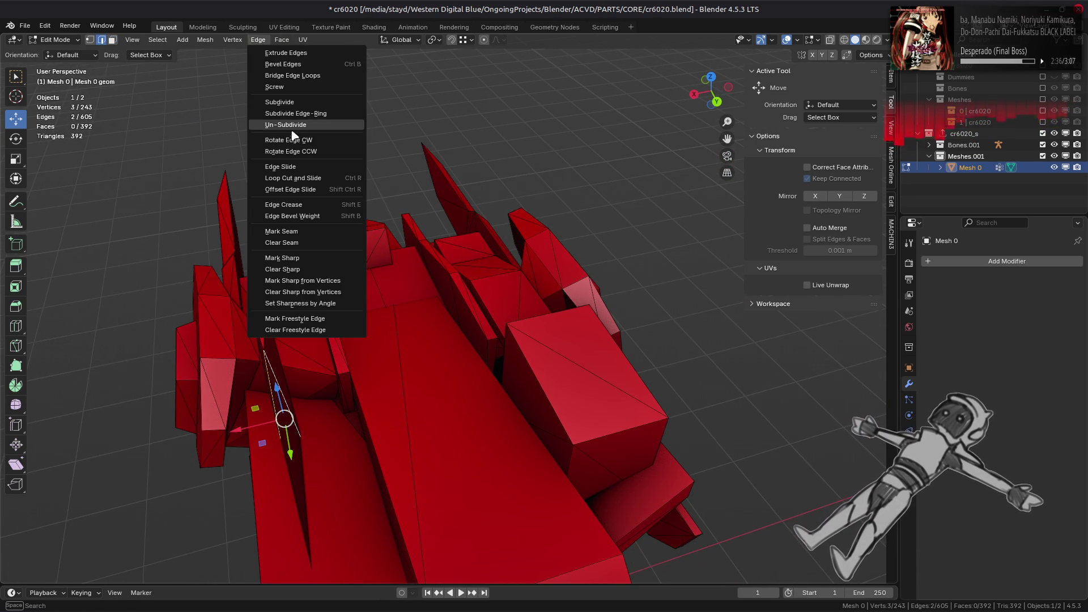
{"action": "left_click", "coordinate": [293, 142]}
{"action": "mouse_move", "coordinate": [294, 144]}
{"action": "middle_mouse_down"}
{"action": "mouse_move", "coordinate": [290, 175]}
{"action": "mouse_move", "coordinate": [274, 130]}
{"action": "mouse_move", "coordinate": [306, 174]}
{"action": "mouse_move", "coordinate": [400, 211]}
{"action": "mouse_move", "coordinate": [396, 252]}
{"action": "mouse_move", "coordinate": [442, 206]}
{"action": "mouse_move", "coordinate": [515, 177]}
{"action": "mouse_move", "coordinate": [518, 214]}
{"action": "middle_mouse_up"}
{"action": "left_click", "coordinate": [301, 163]}
{"action": "key", "text": "Tab"}
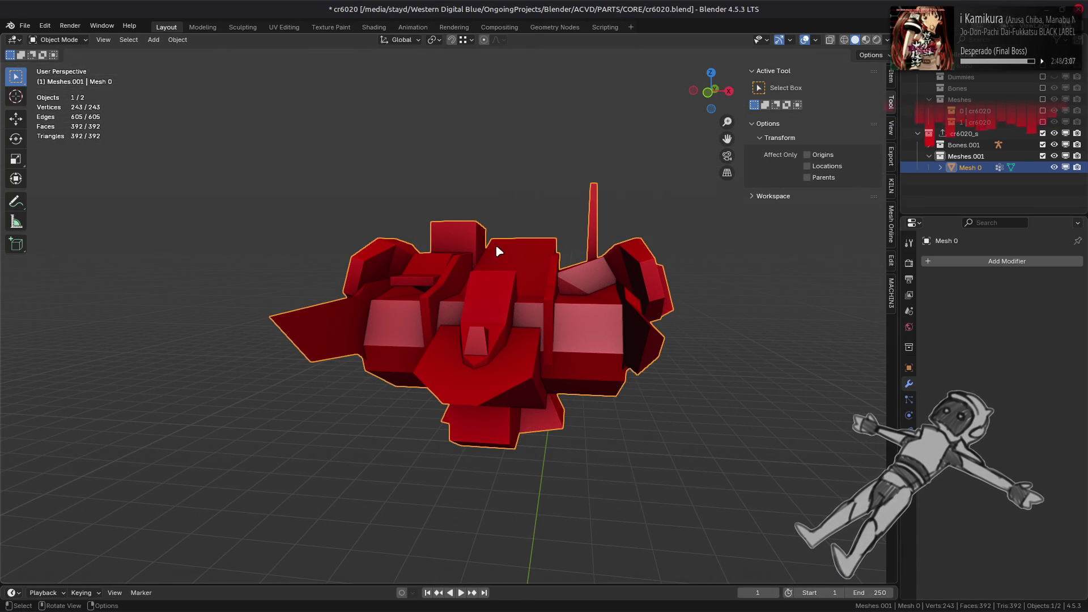
Make the LOD detail mesh collections visible again in the Outliner
{"action": "mouse_move", "coordinate": [497, 249]}
{"action": "middle_mouse_down"}
{"action": "mouse_move", "coordinate": [486, 279]}
{"action": "mouse_move", "coordinate": [544, 267]}
{"action": "mouse_move", "coordinate": [323, 261]}
{"action": "mouse_move", "coordinate": [374, 223]}
{"action": "mouse_move", "coordinate": [413, 219]}
{"action": "mouse_move", "coordinate": [488, 246]}
{"action": "mouse_move", "coordinate": [457, 242]}
{"action": "middle_mouse_up"}
{"action": "left_click", "coordinate": [1044, 74]}
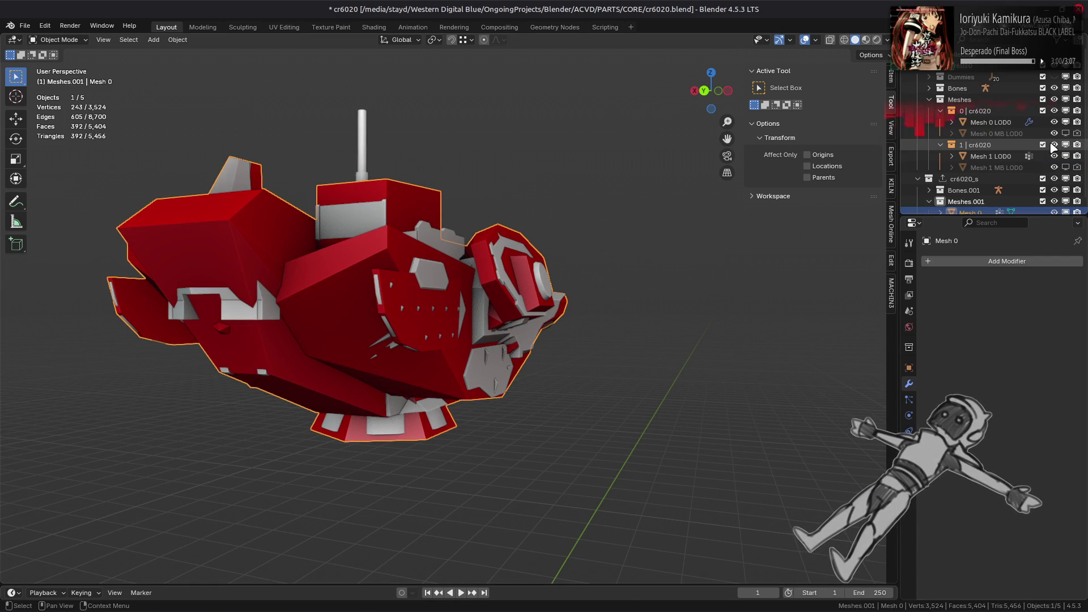
{"action": "mouse_move", "coordinate": [582, 269]}
{"action": "middle_mouse_down"}
{"action": "mouse_move", "coordinate": [709, 259]}
{"action": "mouse_move", "coordinate": [745, 207]}
{"action": "mouse_move", "coordinate": [771, 277]}
{"action": "middle_mouse_up"}
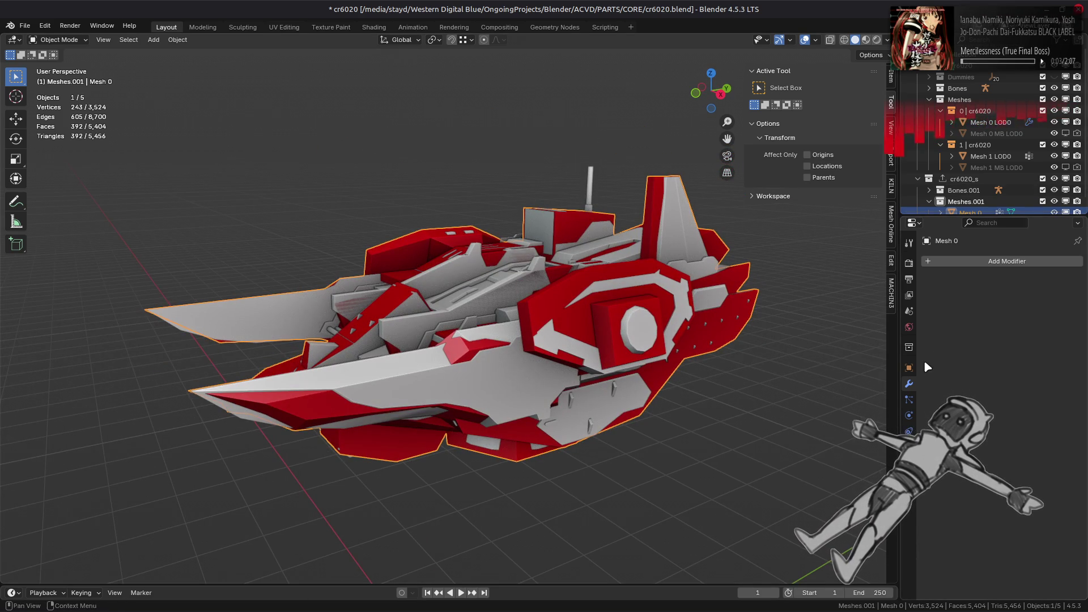
Turn on In Front for Mesh 0 in Viewport Display
{"action": "left_click", "coordinate": [909, 368]}
{"action": "scroll", "coordinate": [1013, 517], "scroll_direction": "down", "scroll_amount": 5}
{"action": "left_click", "coordinate": [989, 502]}
{"action": "mouse_move", "coordinate": [542, 283]}
{"action": "middle_mouse_down"}
{"action": "mouse_move", "coordinate": [641, 309]}
{"action": "mouse_move", "coordinate": [554, 257]}
{"action": "mouse_move", "coordinate": [563, 307]}
{"action": "mouse_move", "coordinate": [522, 274]}
{"action": "mouse_move", "coordinate": [573, 269]}
{"action": "middle_mouse_up"}
{"action": "key", "text": "Tab"}
Select the whole top pole of Mesh 0 LOD0 in Edit Mode
{"action": "mouse_move", "coordinate": [413, 280]}
{"action": "middle_mouse_down"}
{"action": "mouse_move", "coordinate": [493, 250]}
{"action": "mouse_move", "coordinate": [442, 299]}
{"action": "mouse_move", "coordinate": [522, 226]}
{"action": "middle_mouse_up"}
{"action": "key", "text": "Tab"}
{"action": "left_click", "coordinate": [527, 229]}
{"action": "key", "text": "Tab"}
{"action": "key", "text": "3"}
{"action": "left_click", "coordinate": [529, 233]}
{"action": "key", "text": "ctrl+l"}
{"action": "key", "text": "KP_Decimal"}
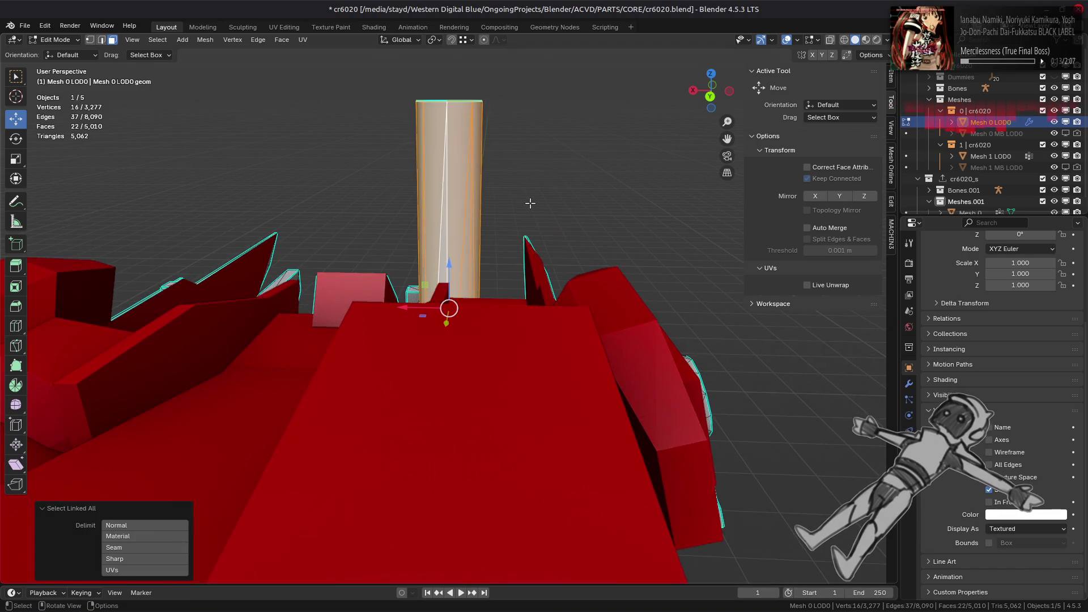
{"action": "scroll", "coordinate": [530, 204], "scroll_direction": "down", "scroll_amount": 3}
Snap the 3D cursor to the pole, exit Edit Mode, and make Mesh 0 active
{"action": "key", "text": "shift+s"}
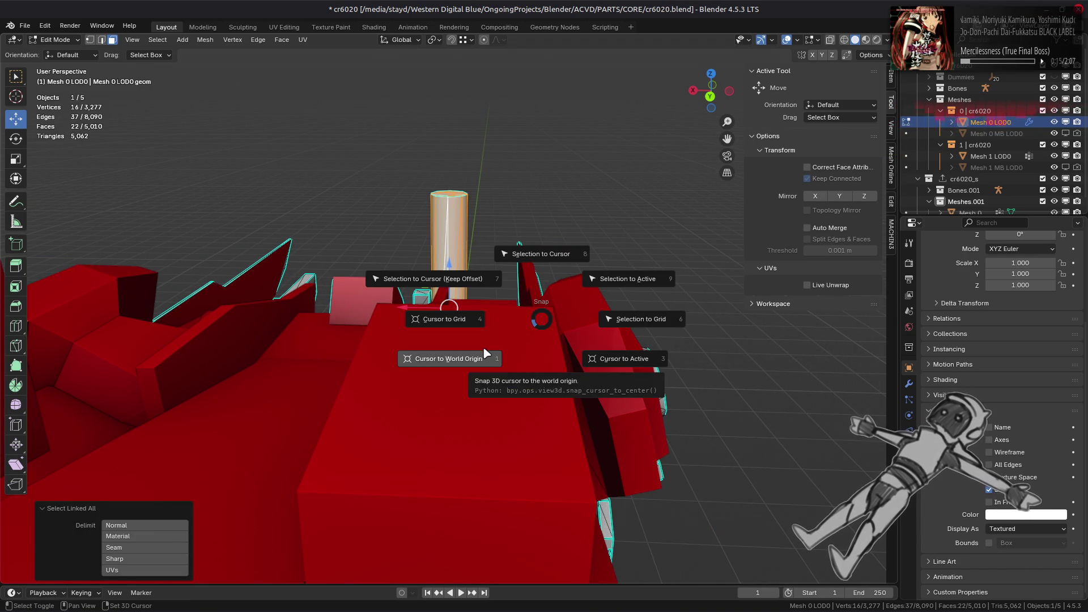
{"action": "left_click", "coordinate": [541, 404]}
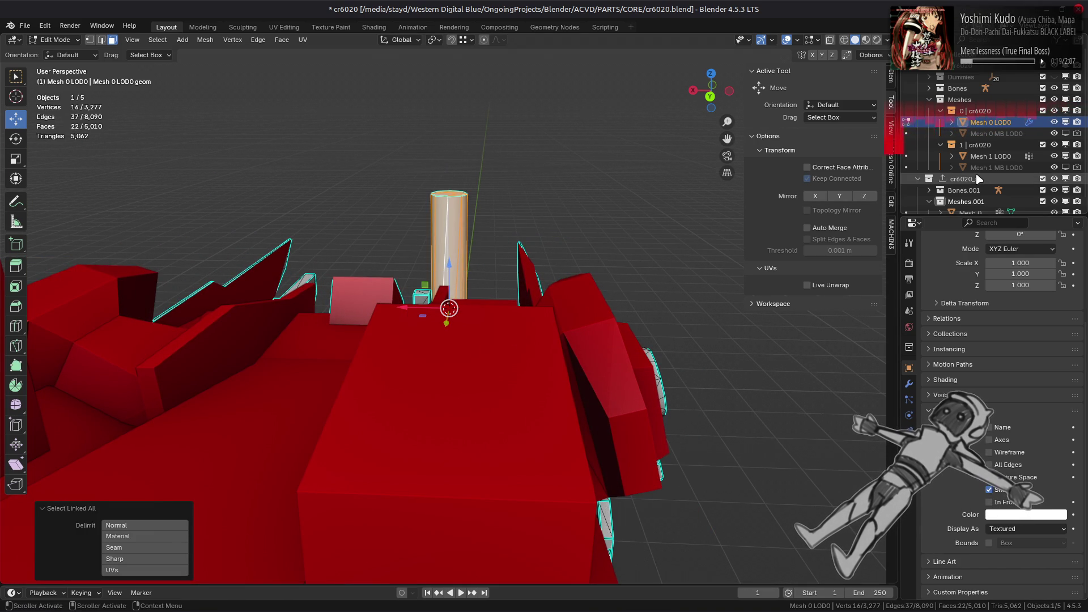
{"action": "key", "text": "Tab"}
{"action": "left_click", "coordinate": [969, 202]}
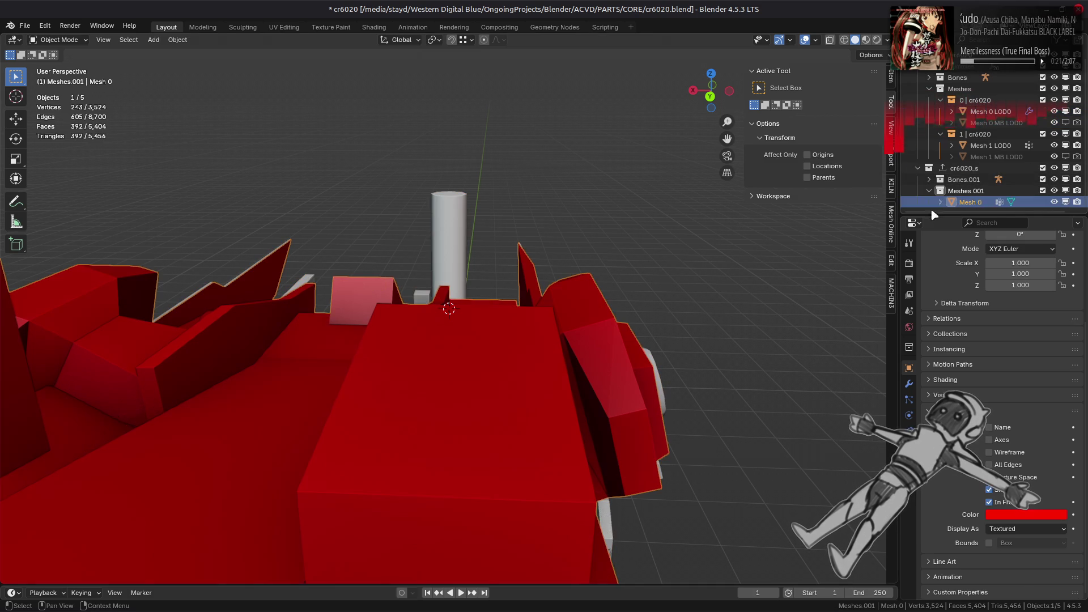
Add a 4-vertex cylinder (radius 1 m, depth 2 m) into Mesh 0 at the 3D cursor
{"action": "key", "text": "Tab"}
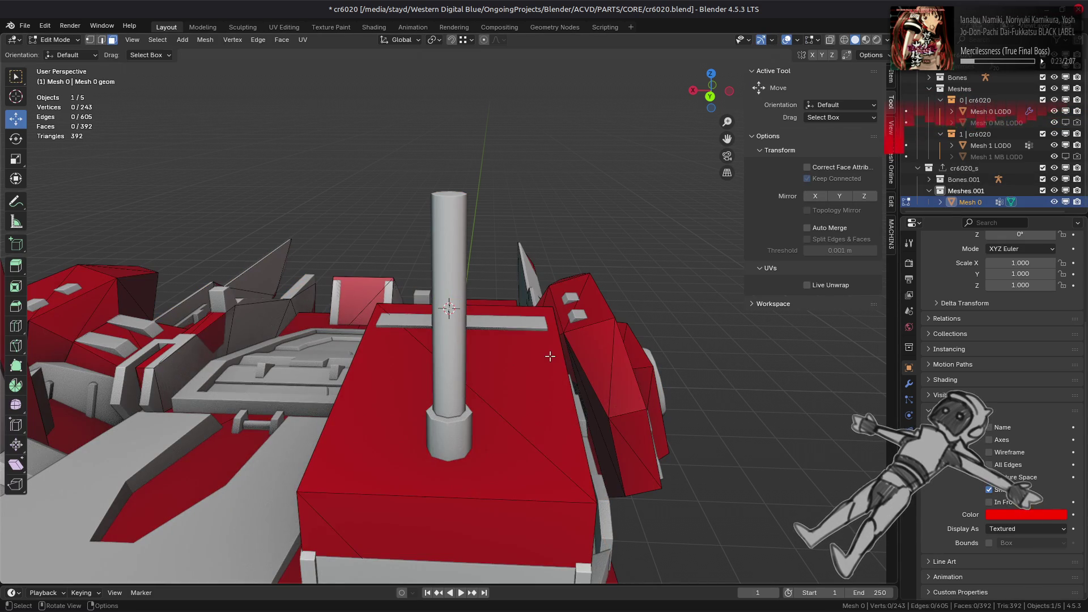
{"action": "key", "text": "shift+a"}
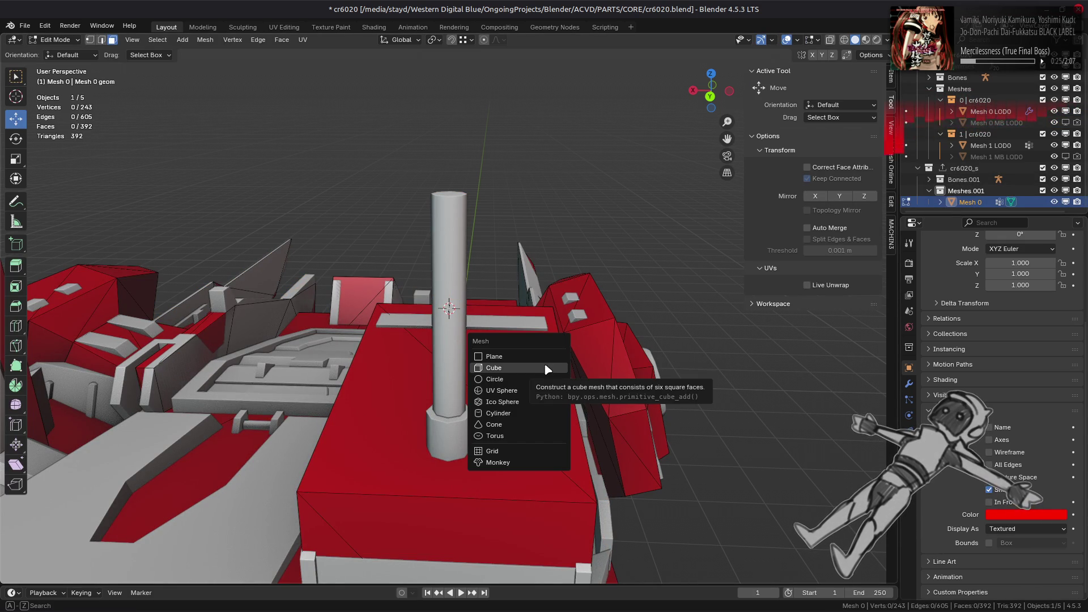
{"action": "left_click", "coordinate": [527, 413]}
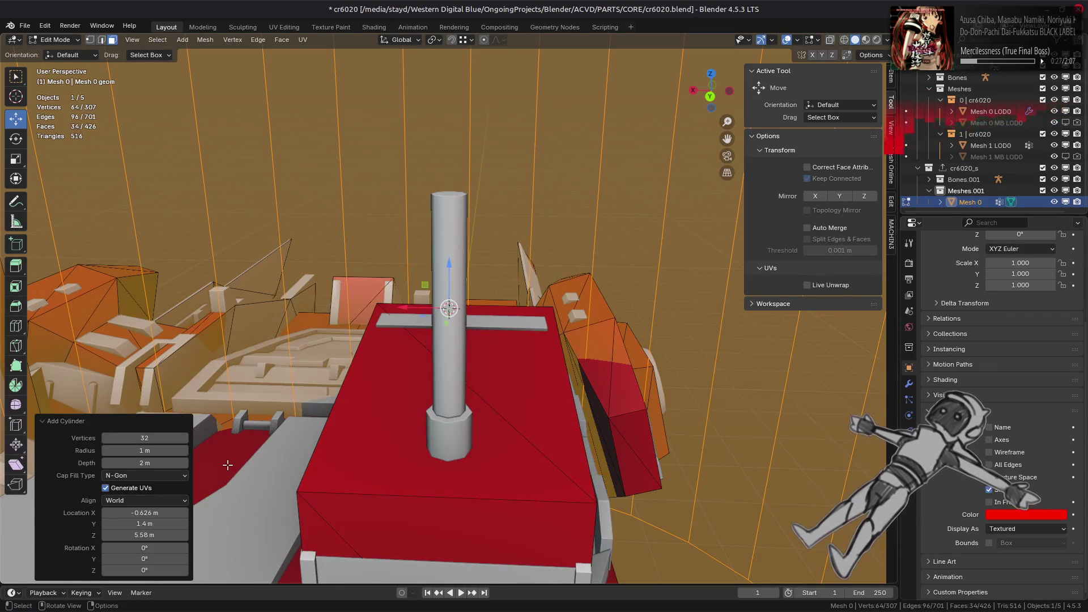
{"action": "scroll", "coordinate": [493, 374], "scroll_direction": "down", "scroll_amount": 5}
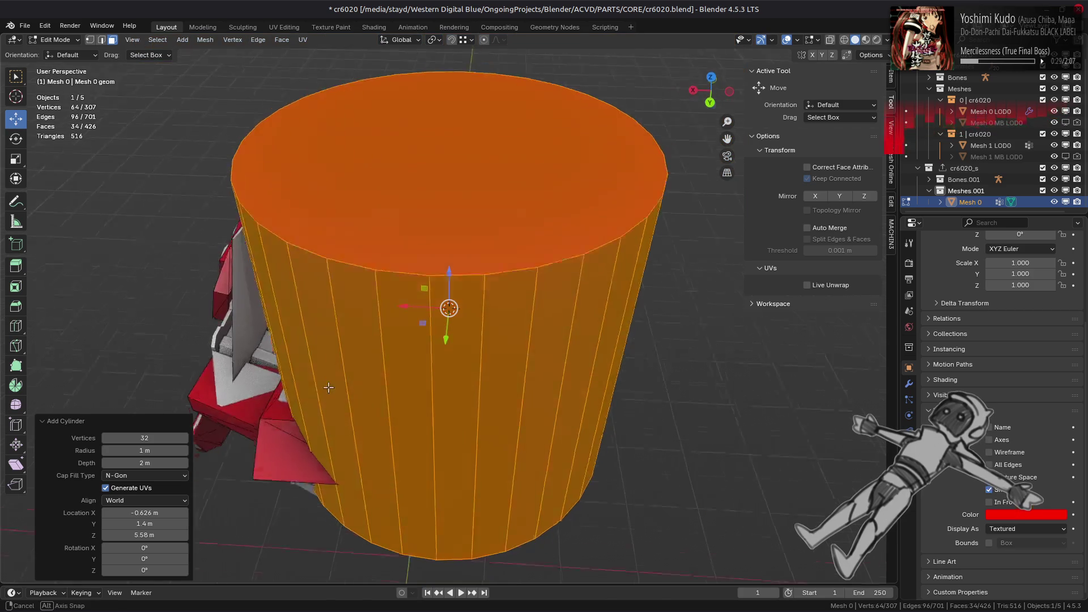
{"action": "left_click_drag", "start_coordinate": [162, 438], "coordinate": [114, 438]}
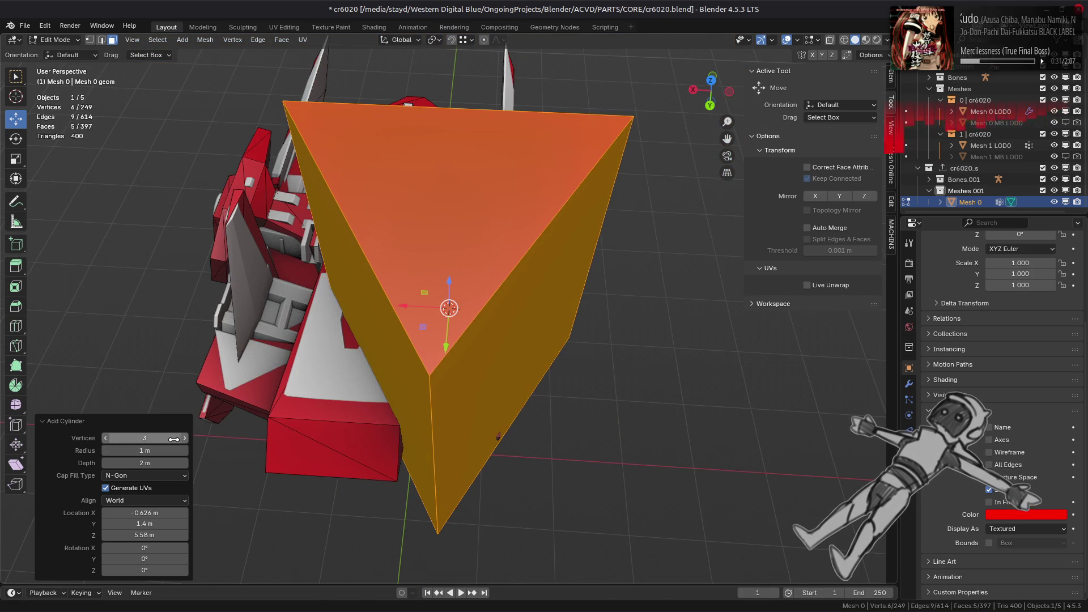
{"action": "left_click", "coordinate": [185, 438]}
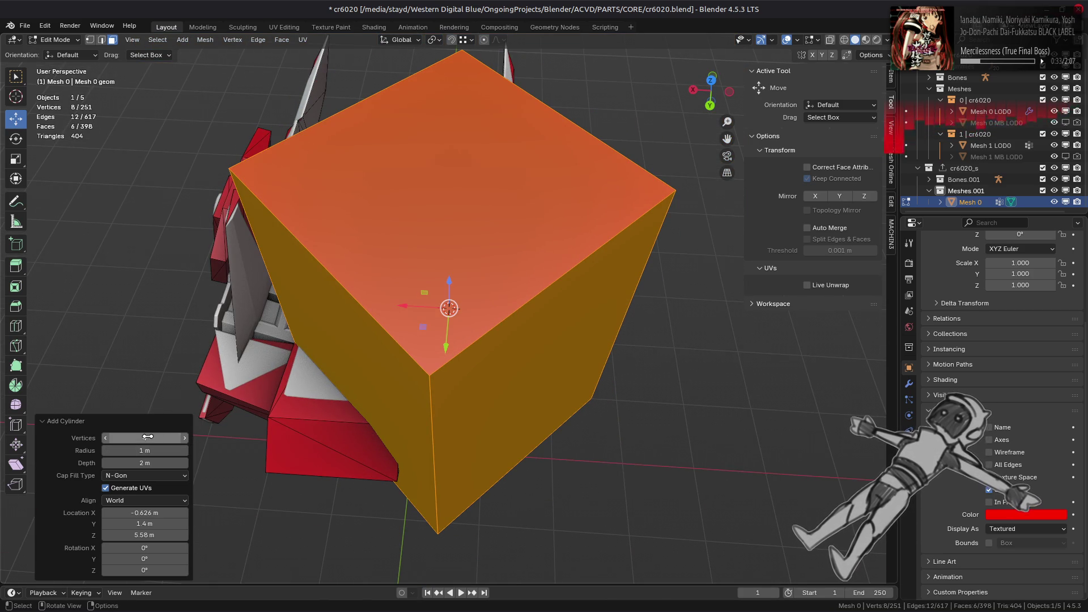
{"action": "left_click", "coordinate": [106, 439]}
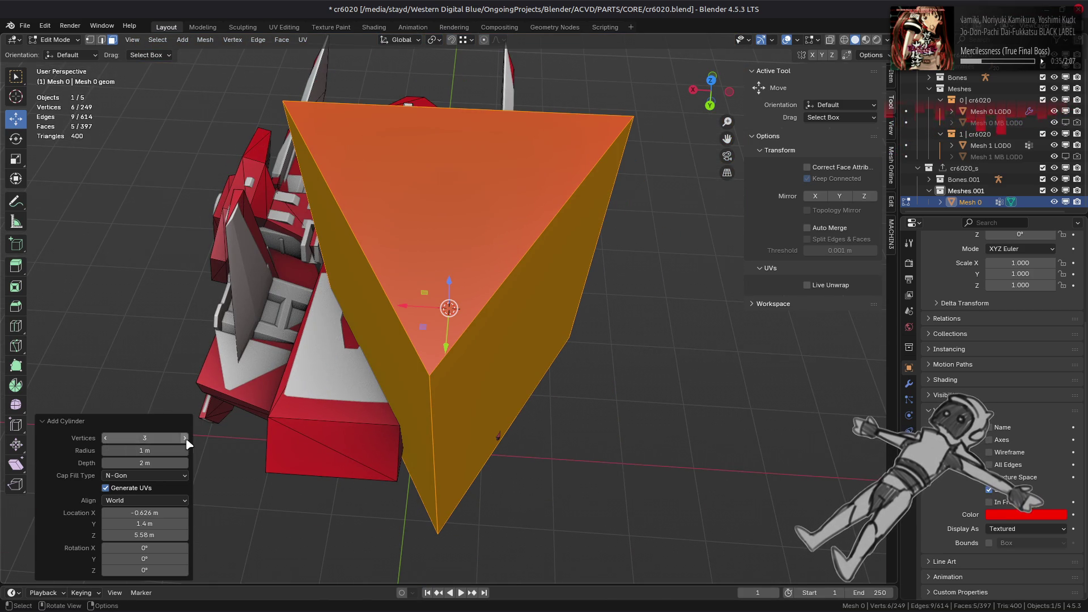
{"action": "left_click", "coordinate": [185, 438]}
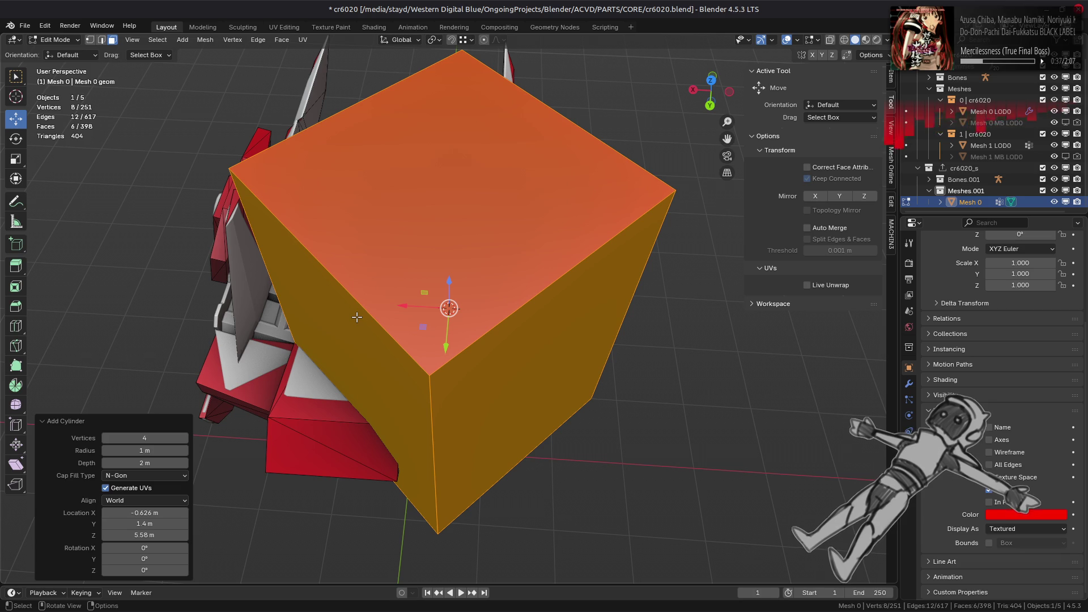
{"action": "mouse_move", "coordinate": [509, 485]}
{"action": "middle_mouse_down"}
{"action": "mouse_move", "coordinate": [518, 433]}
{"action": "mouse_move", "coordinate": [577, 396]}
{"action": "middle_mouse_up"}
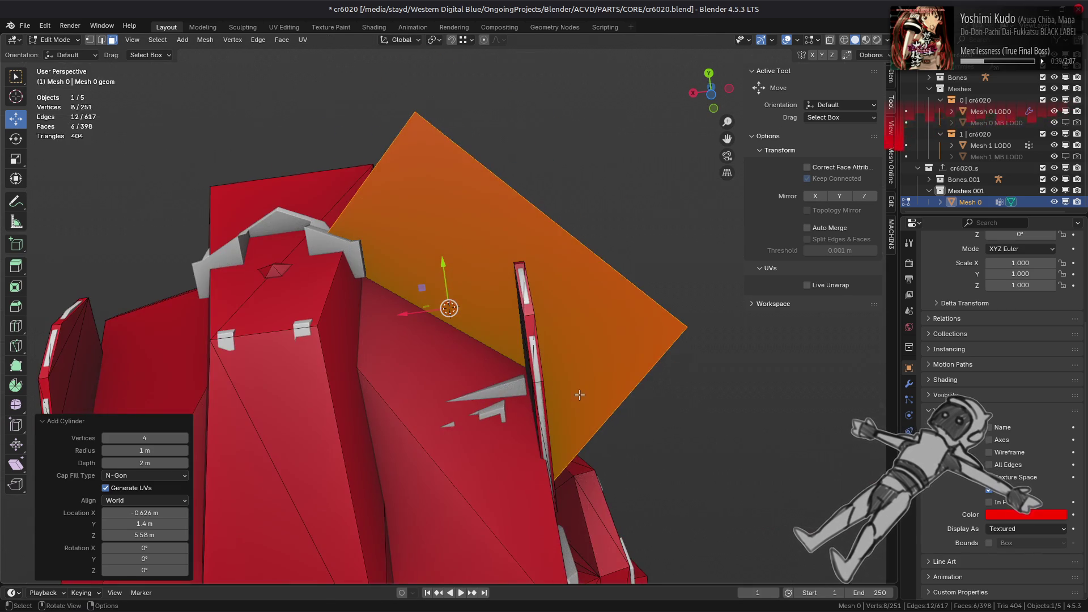
{"action": "right_click", "coordinate": [539, 383]}
Delete one face of the new box and select the rest of it
{"action": "left_click", "coordinate": [517, 575]}
{"action": "mouse_move", "coordinate": [587, 484]}
{"action": "middle_mouse_down"}
{"action": "mouse_move", "coordinate": [407, 443]}
{"action": "mouse_move", "coordinate": [482, 277]}
{"action": "middle_mouse_up"}
{"action": "left_click", "coordinate": [483, 277]}
{"action": "key", "text": "ctrl+l"}
Scale the box to 0.03 on X and Y and 0.1 on Z
{"action": "key", "text": "s"}
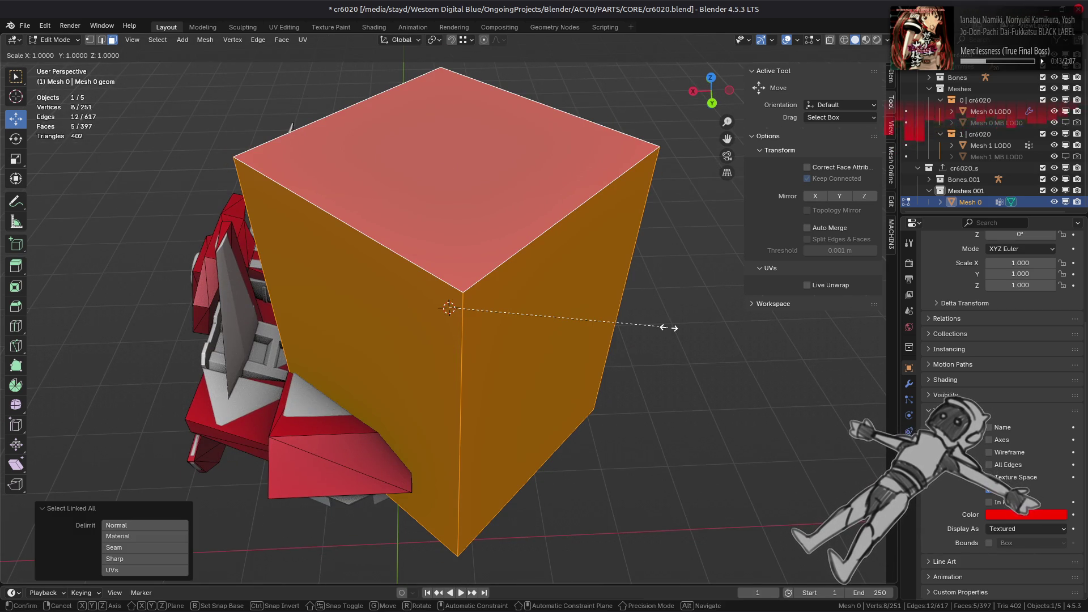
{"action": "key", "text": "shift+z"}
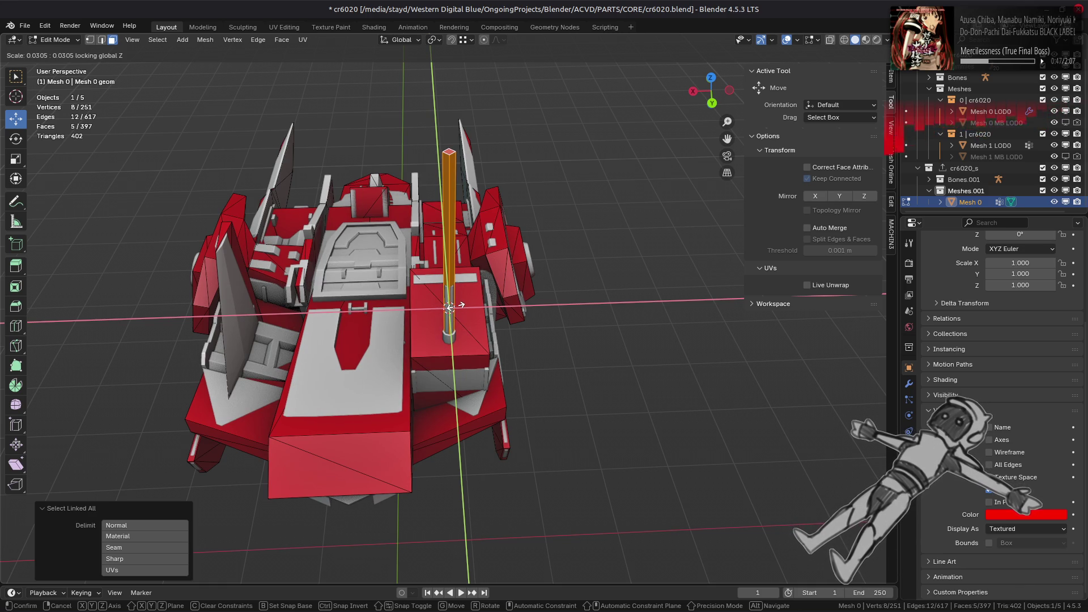
{"action": "type", "text": "0.03"}
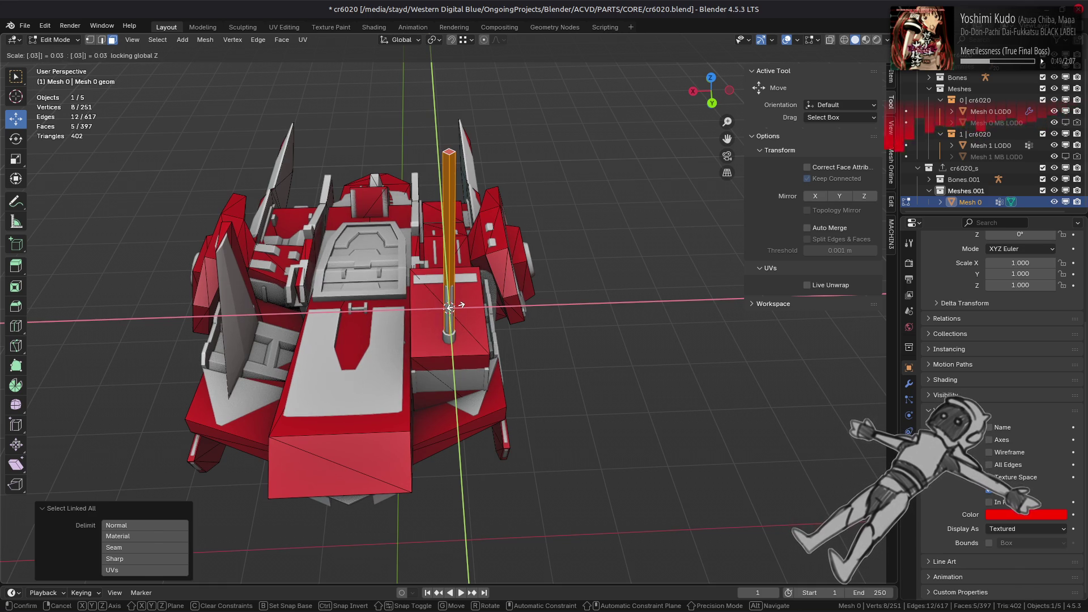
{"action": "key", "text": "Return"}
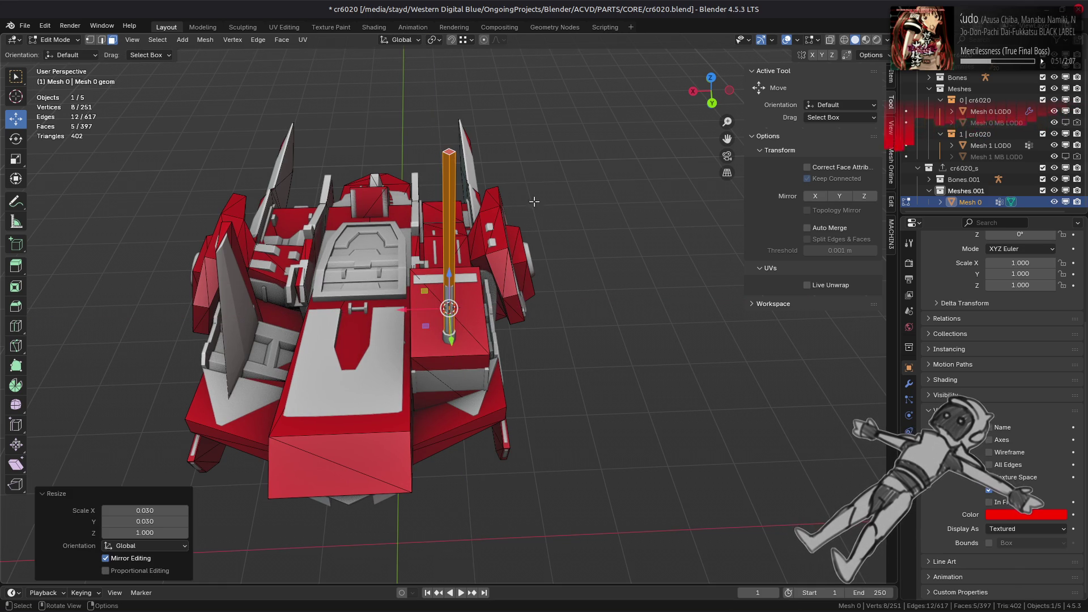
{"action": "type", "text": "sz0.1"}
{"action": "key", "text": "Return"}
{"action": "key", "text": "KP_Decimal"}
Select the pillar's mid-shaft edge loop and lower it along Z
{"action": "left_click_drag", "start_coordinate": [449, 273], "coordinate": [457, 188], "text": "ctrl"}
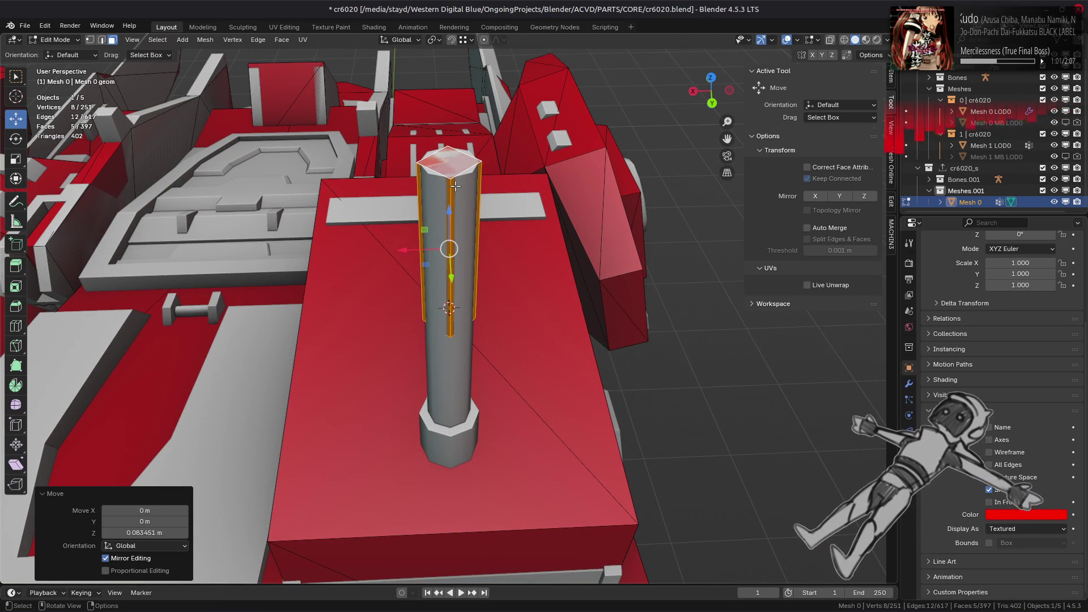
{"action": "key", "text": "2"}
{"action": "left_click", "coordinate": [452, 315], "text": "alt"}
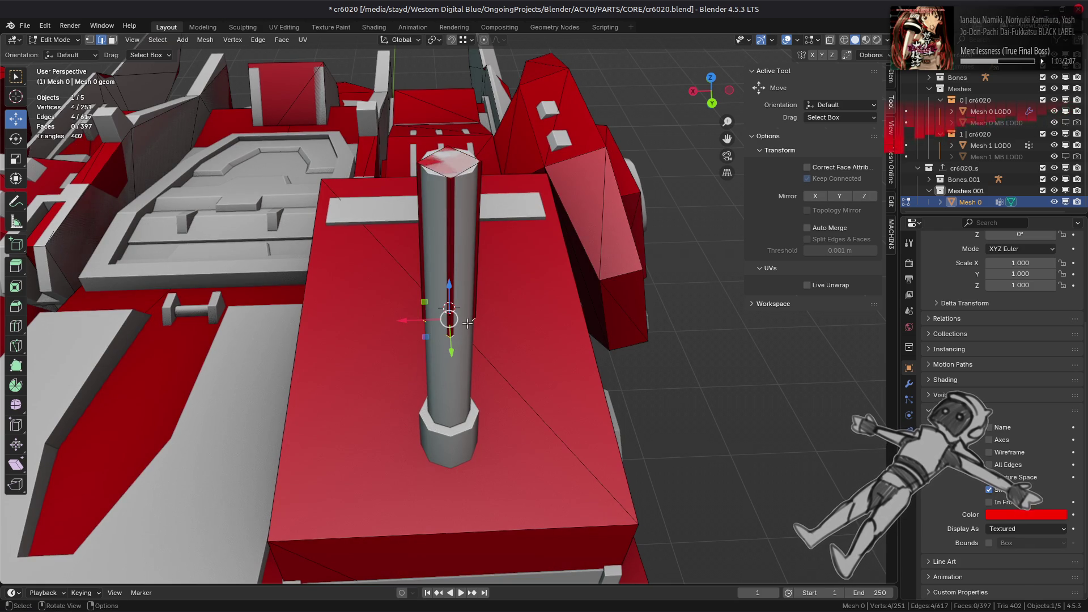
{"action": "mouse_move", "coordinate": [451, 296]}
{"action": "middle_mouse_down"}
{"action": "mouse_move", "coordinate": [453, 306]}
{"action": "mouse_move", "coordinate": [457, 289]}
{"action": "mouse_move", "coordinate": [365, 272]}
{"action": "mouse_move", "coordinate": [466, 116]}
{"action": "mouse_move", "coordinate": [444, 231]}
{"action": "mouse_move", "coordinate": [448, 187]}
{"action": "mouse_move", "coordinate": [463, 220]}
{"action": "mouse_move", "coordinate": [467, 198]}
{"action": "middle_mouse_up"}
{"action": "scroll", "coordinate": [364, 271], "scroll_direction": "up", "scroll_amount": 3}
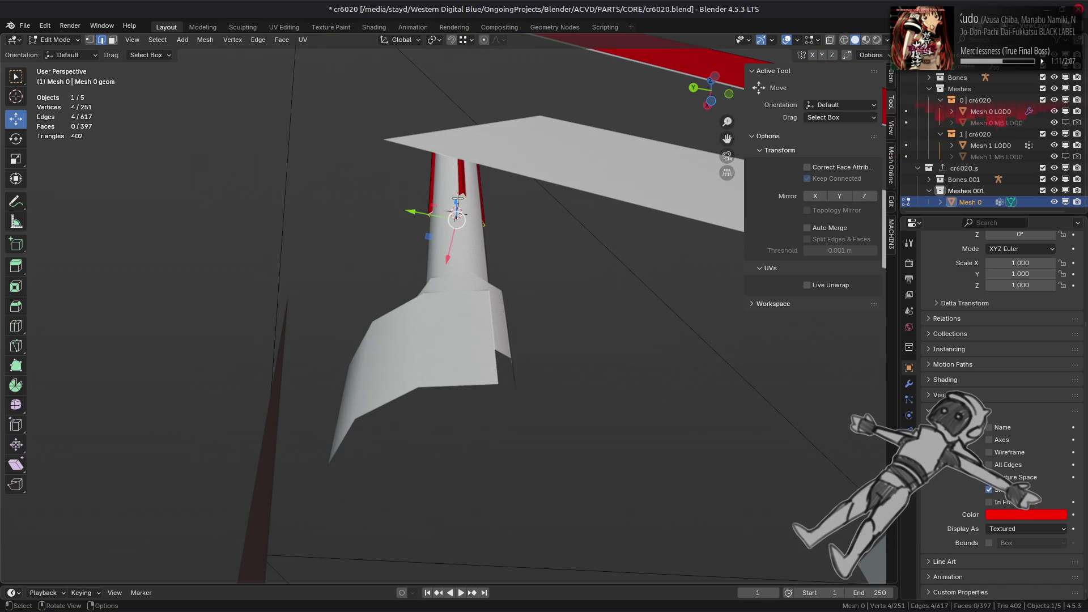
{"action": "key", "text": "g"}
{"action": "key", "text": "z"}
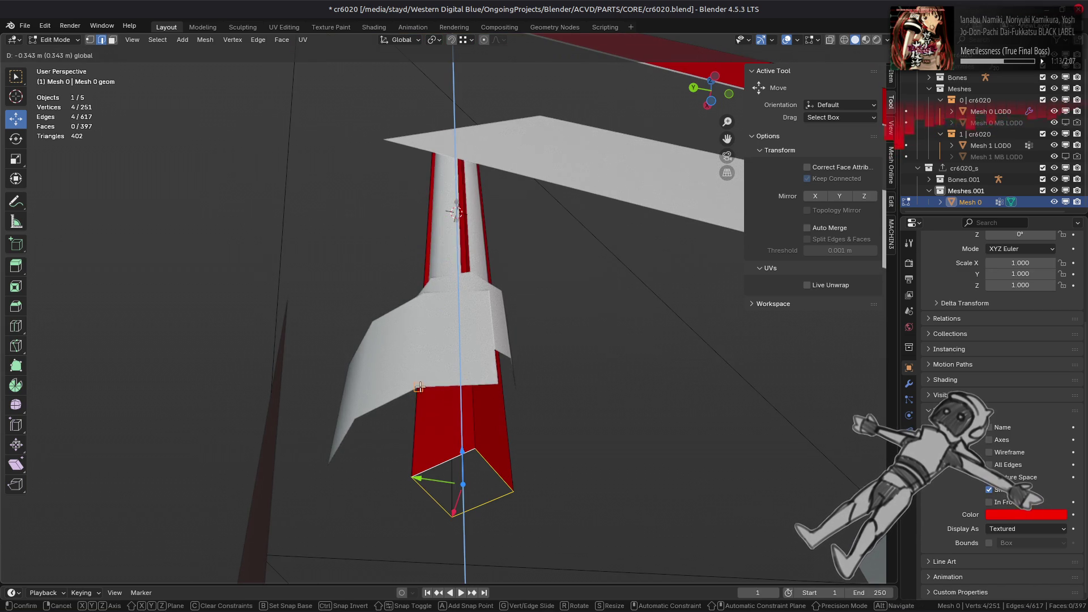
{"action": "left_click", "coordinate": [419, 387]}
{"action": "mouse_move", "coordinate": [419, 388]}
{"action": "middle_mouse_down"}
{"action": "mouse_move", "coordinate": [445, 401]}
{"action": "mouse_move", "coordinate": [437, 319]}
{"action": "middle_mouse_up"}
Resize the mid-shaft loop to shape the base, then undo the last resize
{"action": "key", "text": "s"}
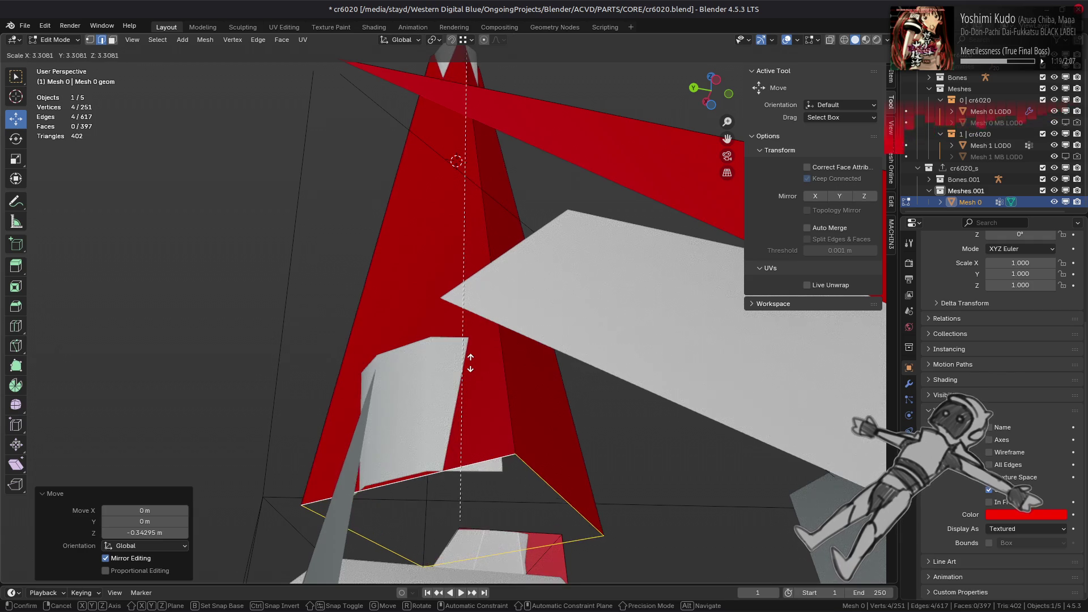
{"action": "left_click", "coordinate": [455, 506]}
{"action": "middle_click_drag", "start_coordinate": [455, 508], "coordinate": [475, 419]}
{"action": "mouse_move", "coordinate": [475, 420]}
{"action": "left_mouse_down"}
{"action": "mouse_move", "coordinate": [454, 277]}
{"action": "mouse_move", "coordinate": [456, 337]}
{"action": "mouse_move", "coordinate": [429, 363]}
{"action": "mouse_move", "coordinate": [399, 326]}
{"action": "left_mouse_up"}
{"action": "key", "text": "s"}
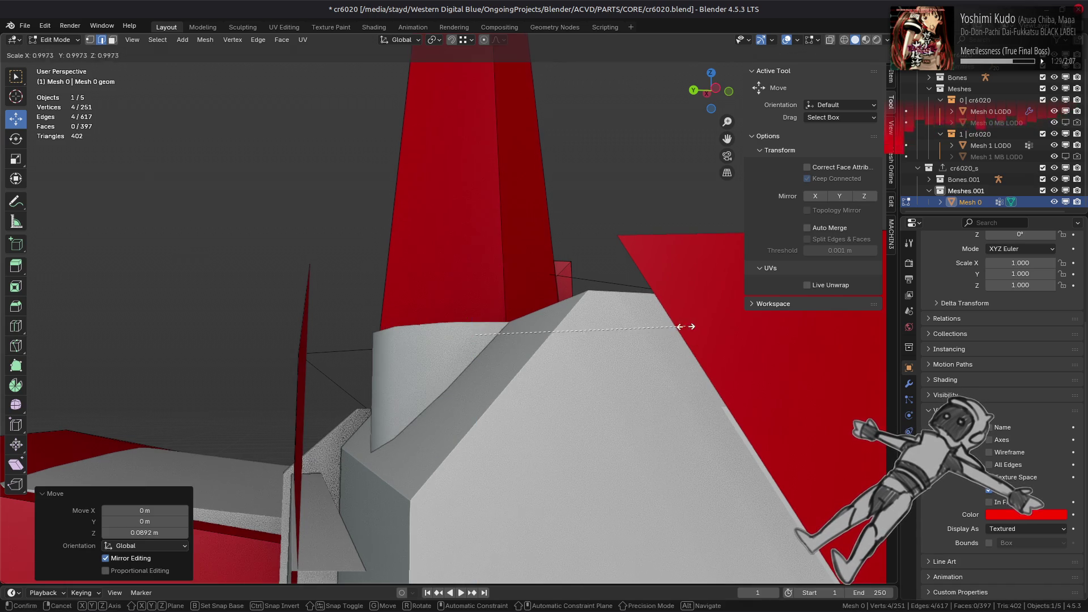
{"action": "mouse_move", "coordinate": [599, 333]}
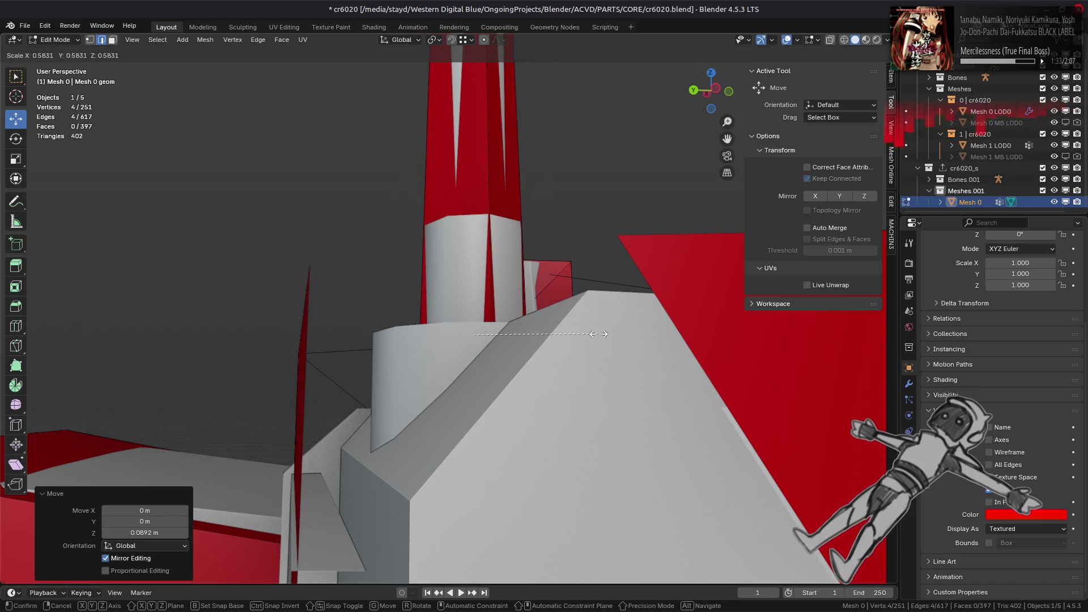
{"action": "left_click", "coordinate": [598, 334]}
{"action": "key", "text": "ctrl+z"}
{"action": "key", "text": "ctrl+z"}
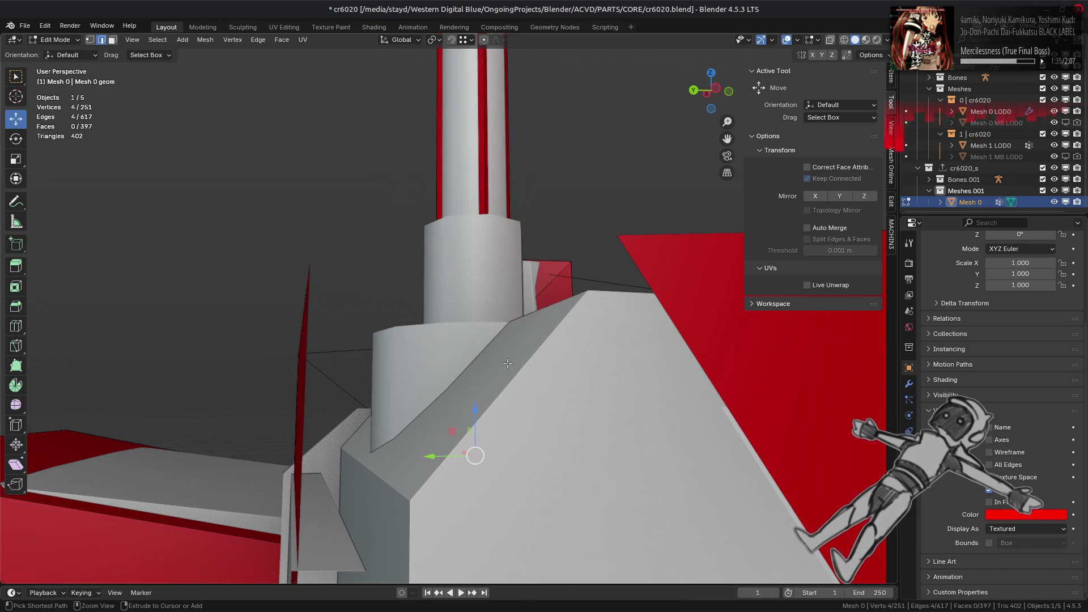
Frame the selected column loop and scale it by 1.5
{"action": "key", "text": "ctrl+shift+z"}
{"action": "type", "text": "s2"}
{"action": "key", "text": "BackSpace"}
{"action": "type", "text": "1.5"}
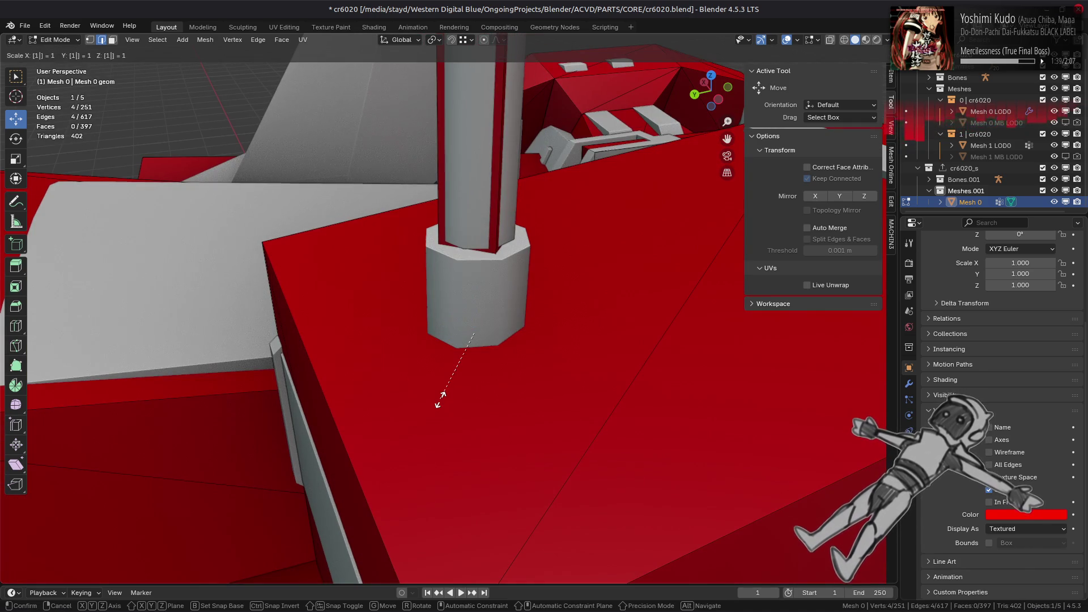
{"action": "key", "text": "Return"}
Select the column's top face and rotate it 45° about the Z axis
{"action": "mouse_move", "coordinate": [439, 396]}
{"action": "middle_mouse_down"}
{"action": "mouse_move", "coordinate": [459, 317]}
{"action": "mouse_move", "coordinate": [483, 422]}
{"action": "mouse_move", "coordinate": [482, 388]}
{"action": "middle_mouse_up"}
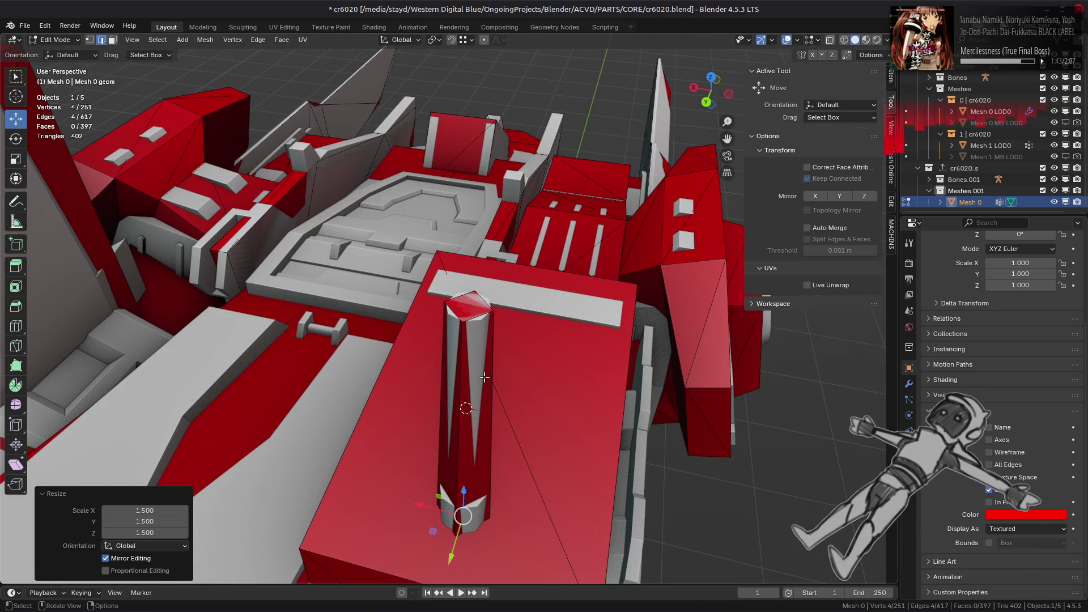
{"action": "mouse_move", "coordinate": [483, 378]}
{"action": "middle_mouse_down"}
{"action": "mouse_move", "coordinate": [527, 297]}
{"action": "mouse_move", "coordinate": [545, 321]}
{"action": "mouse_move", "coordinate": [564, 322]}
{"action": "middle_mouse_up"}
{"action": "left_click", "coordinate": [527, 298]}
{"action": "key", "text": "r"}
{"action": "key", "text": "z"}
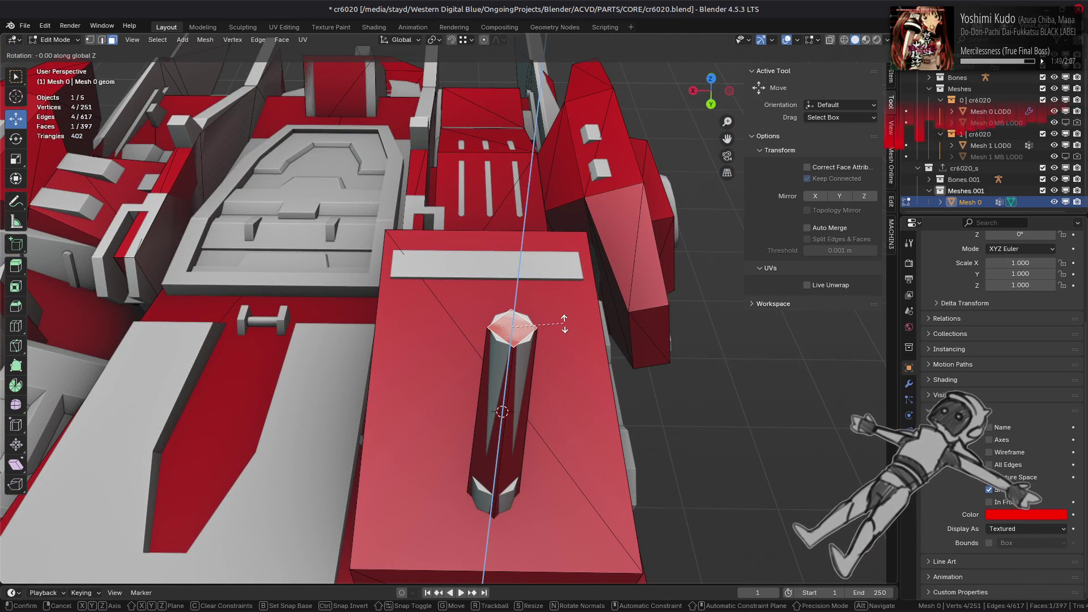
{"action": "type", "text": "45"}
{"action": "key", "text": "Return"}
Grow the selection from the top face to its neighbouring faces
{"action": "middle_click_drag", "start_coordinate": [562, 323], "coordinate": [552, 315]}
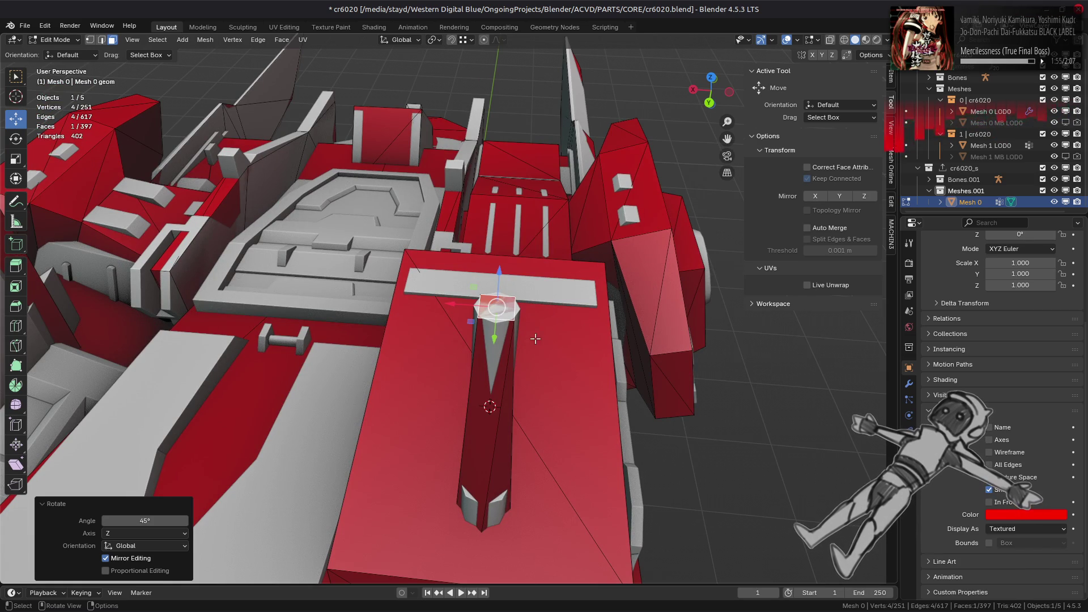
{"action": "key", "text": "ctrl+KP_Add"}
{"action": "left_click", "coordinate": [282, 39]}
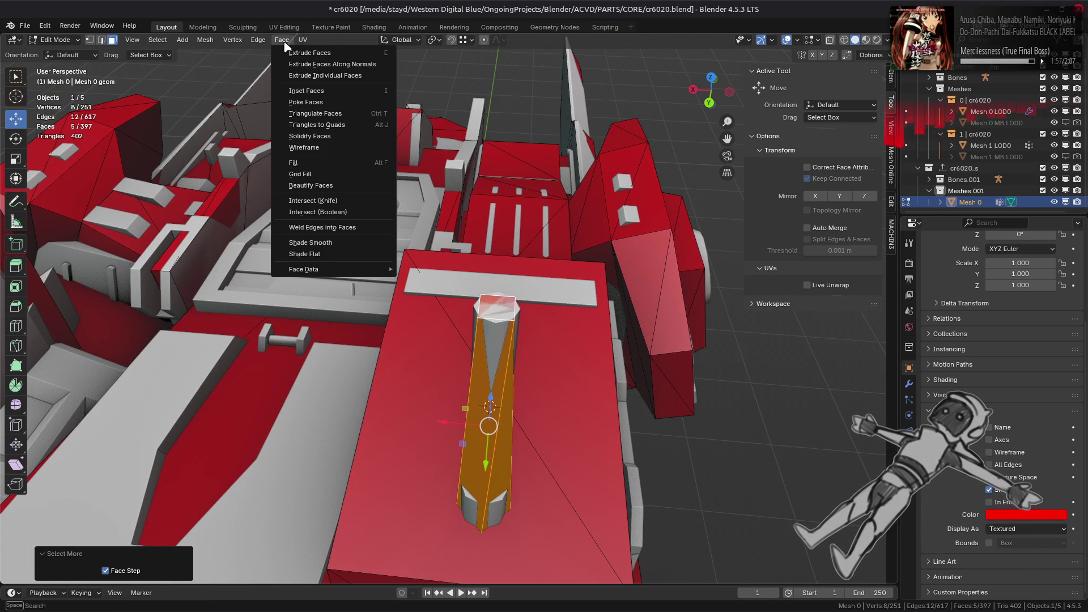
Triangulate the pillar's selected top faces and return to Object Mode
{"action": "left_click", "coordinate": [313, 113]}
{"action": "mouse_move", "coordinate": [389, 202]}
{"action": "middle_mouse_down"}
{"action": "mouse_move", "coordinate": [400, 345]}
{"action": "mouse_move", "coordinate": [555, 300]}
{"action": "mouse_move", "coordinate": [568, 267]}
{"action": "mouse_move", "coordinate": [566, 301]}
{"action": "mouse_move", "coordinate": [544, 333]}
{"action": "mouse_move", "coordinate": [498, 232]}
{"action": "middle_mouse_up"}
{"action": "key", "text": "alt+a"}
{"action": "key", "text": "Tab"}
{"action": "key", "text": "Tab"}
{"action": "left_click", "coordinate": [498, 233]}
{"action": "key", "text": "g"}
{"action": "key", "text": "z"}
{"action": "key", "text": "Escape"}
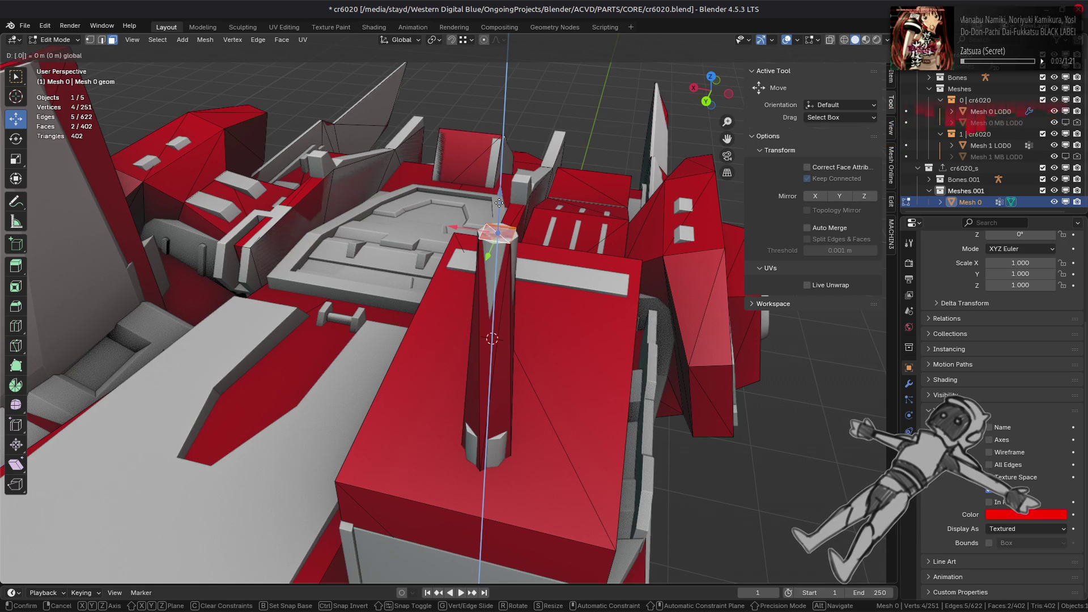
{"action": "type", "text": ".01"}
{"action": "key", "text": "Tab"}
Deselect all objects and snap the 3D cursor back to the world origin
{"action": "mouse_move", "coordinate": [504, 238]}
{"action": "middle_mouse_down"}
{"action": "mouse_move", "coordinate": [530, 294]}
{"action": "mouse_move", "coordinate": [442, 301]}
{"action": "middle_mouse_up"}
{"action": "scroll", "coordinate": [530, 294], "scroll_direction": "down", "scroll_amount": 3}
{"action": "key", "text": "alt+a"}
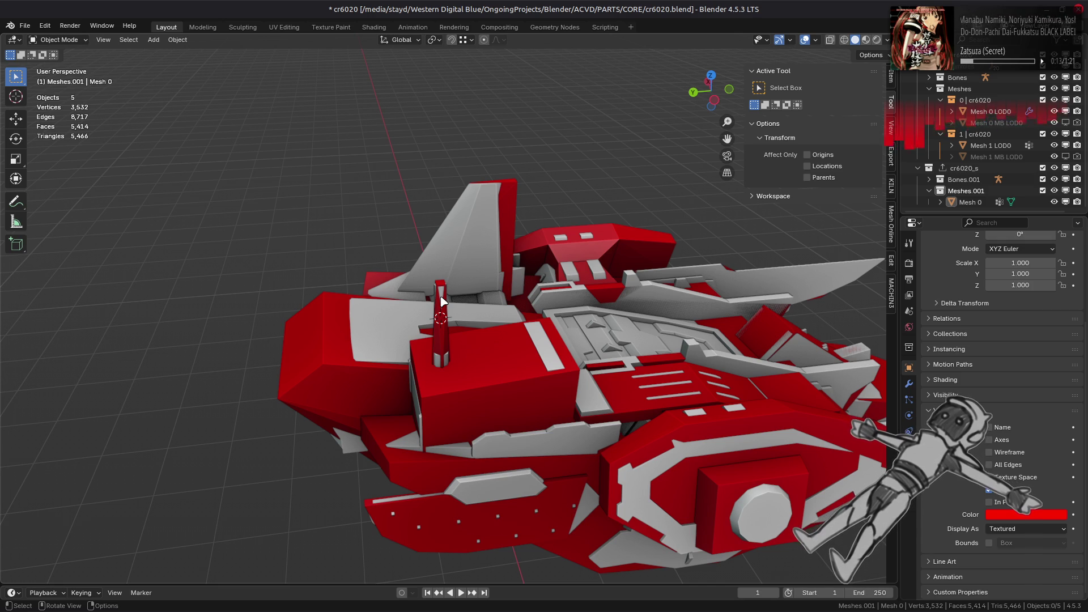
{"action": "mouse_move", "coordinate": [460, 296]}
{"action": "middle_mouse_down"}
{"action": "mouse_move", "coordinate": [460, 387]}
{"action": "mouse_move", "coordinate": [544, 260]}
{"action": "mouse_move", "coordinate": [498, 340]}
{"action": "mouse_move", "coordinate": [538, 365]}
{"action": "mouse_move", "coordinate": [621, 297]}
{"action": "middle_mouse_up"}
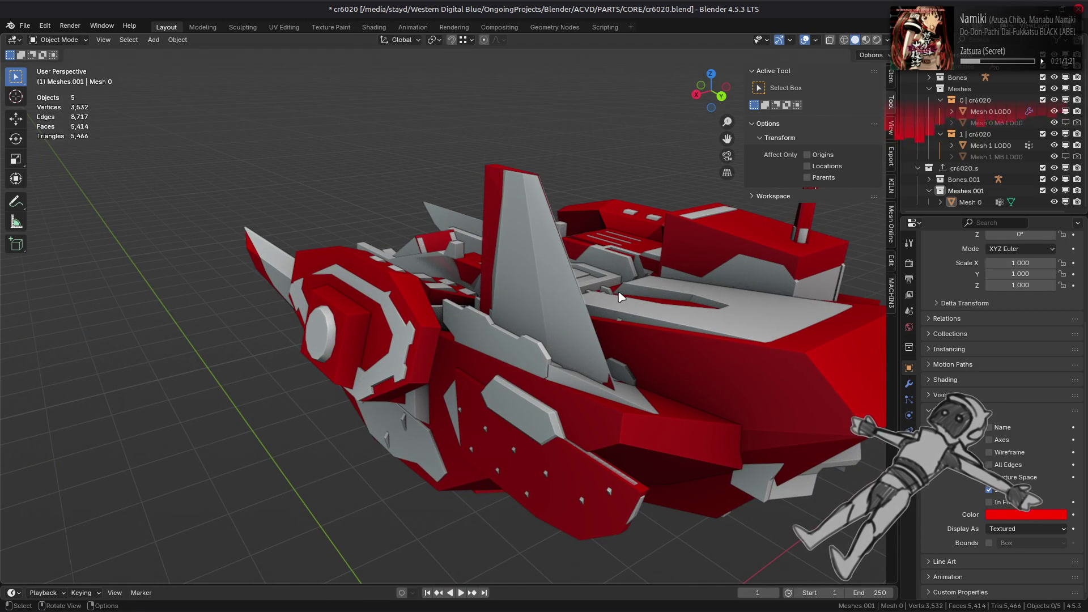
{"action": "scroll", "coordinate": [621, 296], "scroll_direction": "down", "scroll_amount": 3}
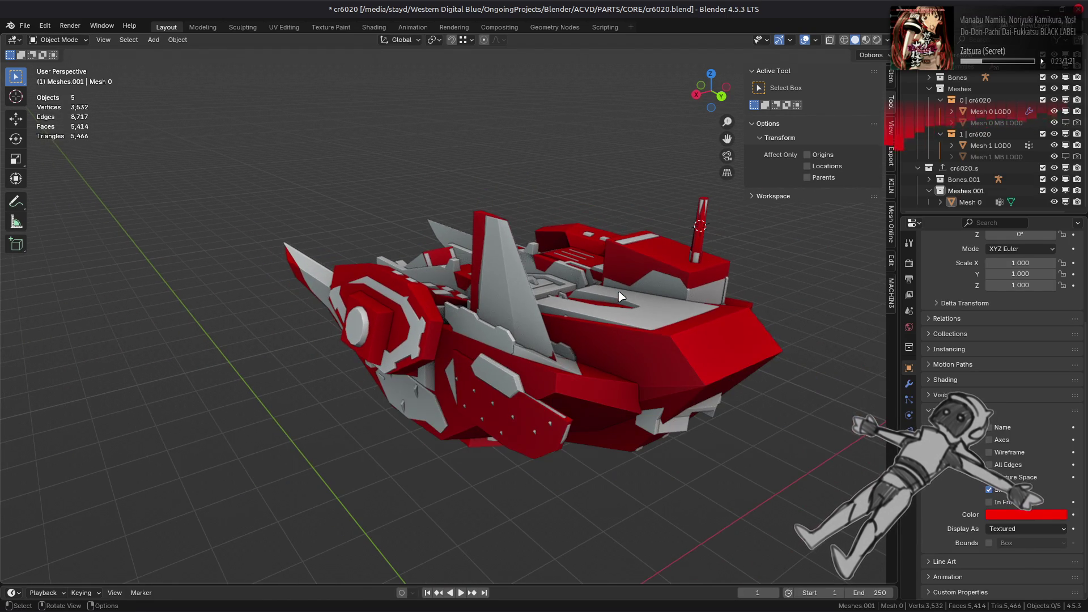
{"action": "mouse_move", "coordinate": [332, 306]}
{"action": "middle_mouse_down"}
{"action": "mouse_move", "coordinate": [534, 309]}
{"action": "mouse_move", "coordinate": [498, 323]}
{"action": "mouse_move", "coordinate": [493, 347]}
{"action": "mouse_move", "coordinate": [491, 312]}
{"action": "mouse_move", "coordinate": [478, 308]}
{"action": "mouse_move", "coordinate": [481, 340]}
{"action": "middle_mouse_up"}
{"action": "key", "text": "shift+s"}
{"action": "left_click", "coordinate": [219, 250]}
Save cr6020.blend, then select Mesh 0 LOD0 to view its modifiers
{"action": "mouse_move", "coordinate": [408, 270]}
{"action": "middle_mouse_down"}
{"action": "mouse_move", "coordinate": [533, 324]}
{"action": "mouse_move", "coordinate": [533, 308]}
{"action": "middle_mouse_up"}
{"action": "key", "text": "ctrl+s"}
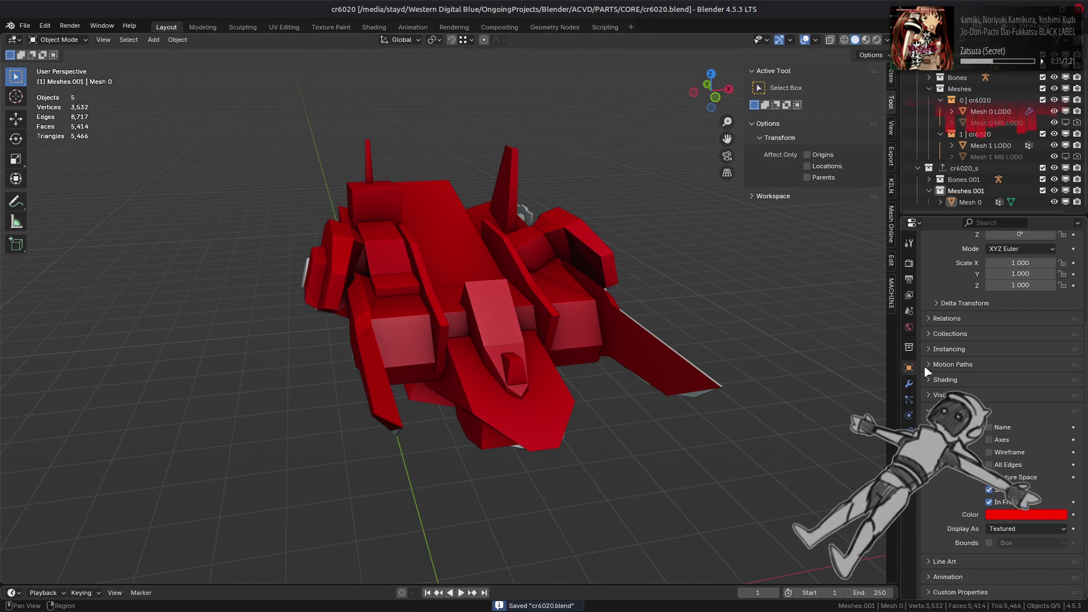
{"action": "left_click", "coordinate": [909, 384]}
{"action": "left_click", "coordinate": [986, 203]}
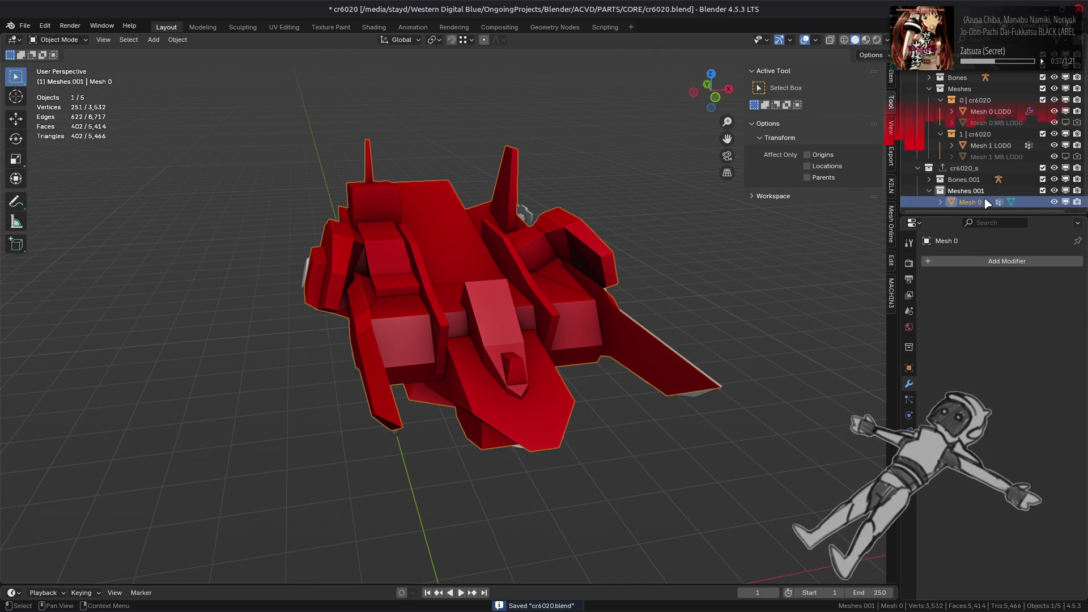
{"action": "left_click", "coordinate": [993, 112]}
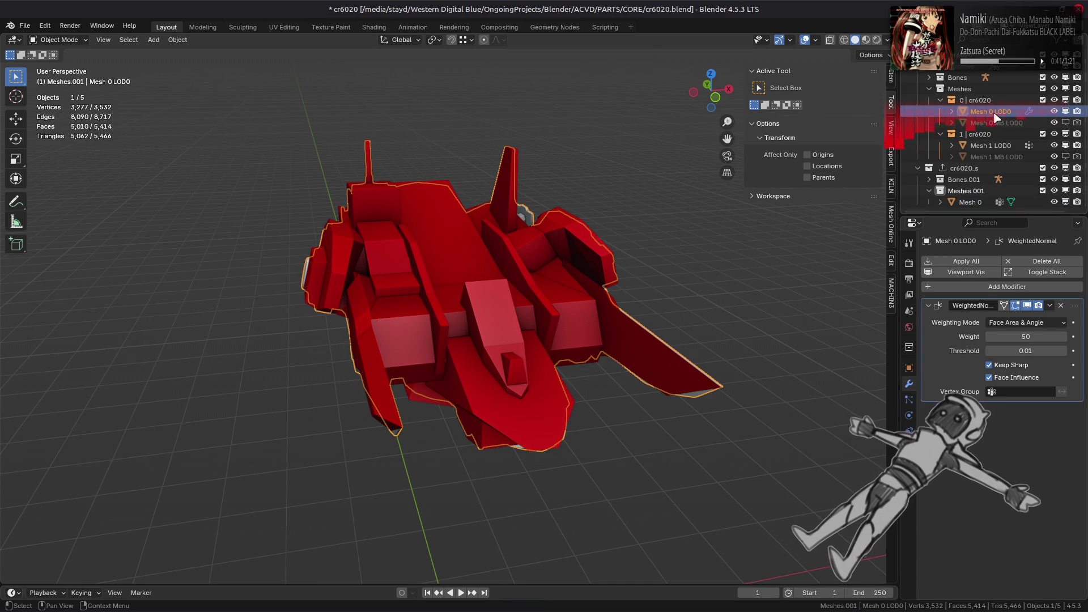
Add a Triangulate modifier to Mesh 0 LOD0, move it above WeightedNormal, and save cr6020.blend
{"action": "left_click", "coordinate": [972, 286]}
{"action": "mouse_move", "coordinate": [972, 285]}
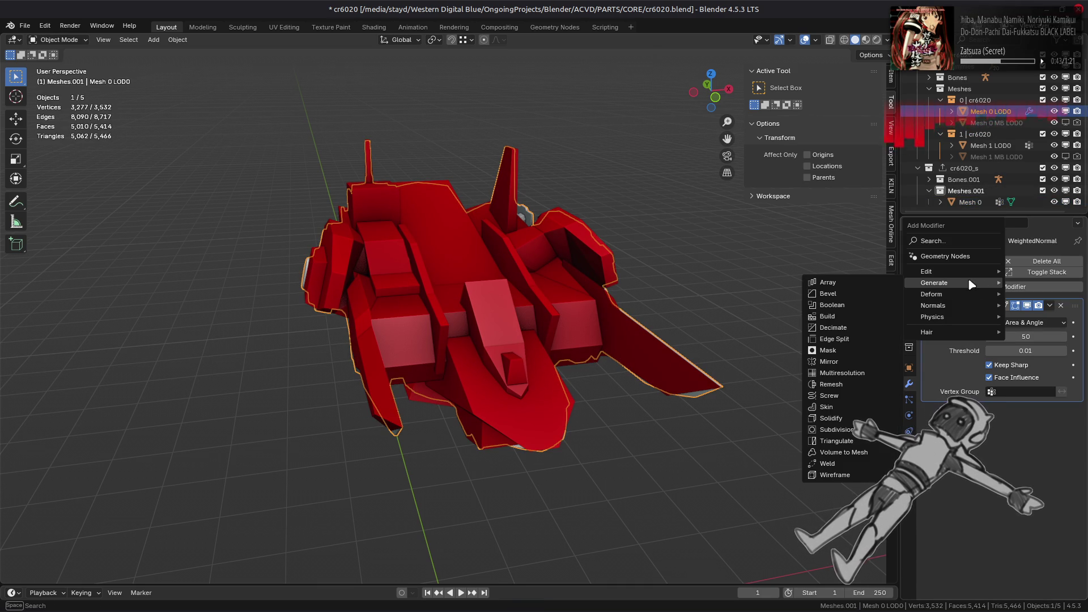
{"action": "left_click", "coordinate": [836, 442]}
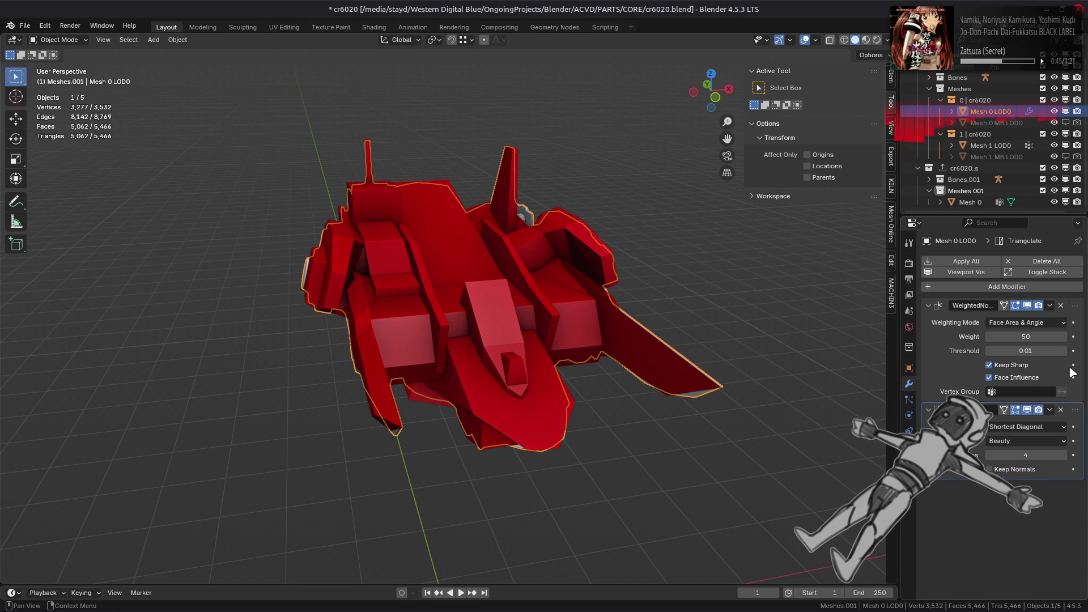
{"action": "left_click_drag", "start_coordinate": [1075, 411], "coordinate": [1075, 306]}
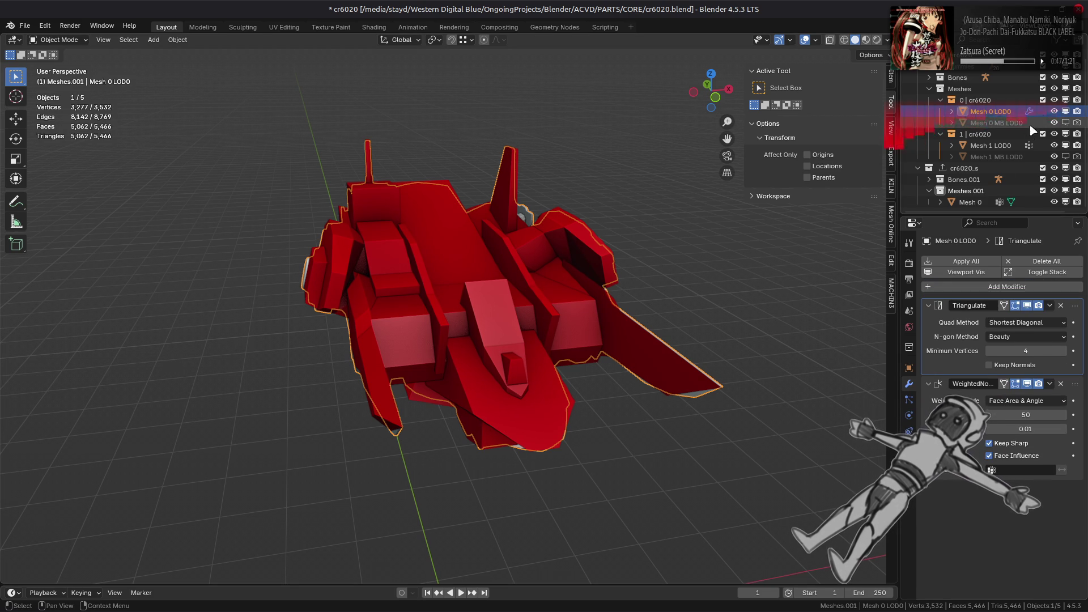
{"action": "left_click", "coordinate": [970, 202]}
{"action": "key", "text": "ctrl+s"}
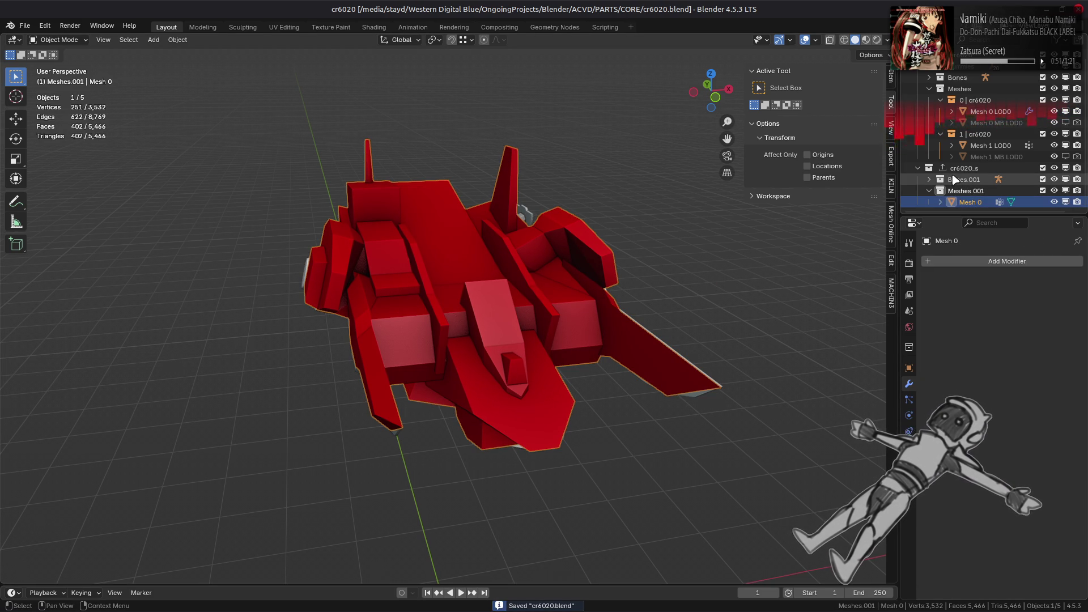
Export the cr6020_s collection to cr6020_s.smd with SMD4, then edit Mesh 0
{"action": "left_click", "coordinate": [962, 168]}
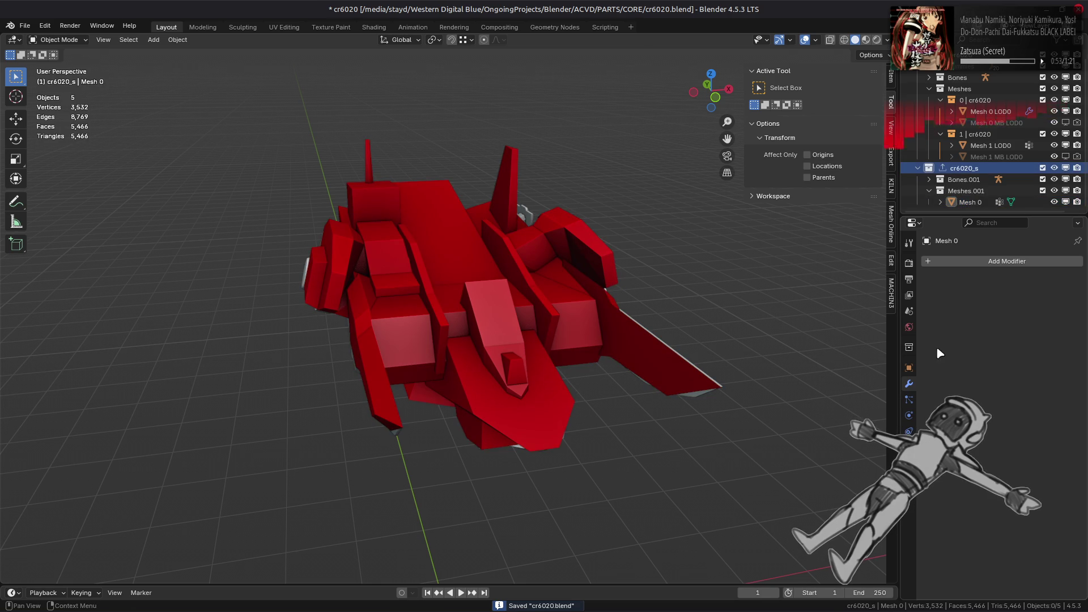
{"action": "left_click", "coordinate": [909, 347]}
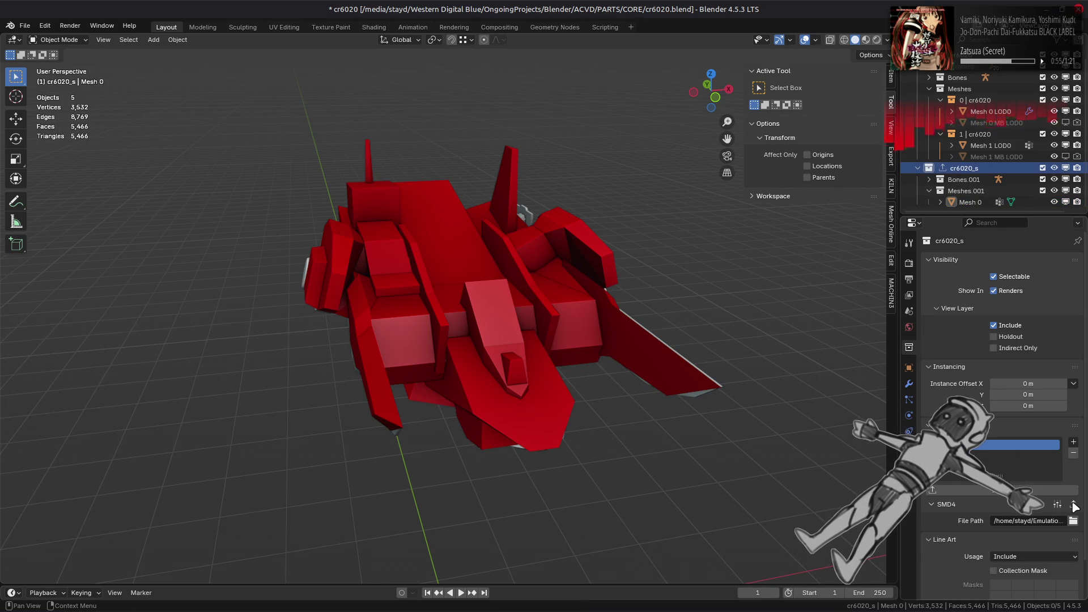
{"action": "left_click", "coordinate": [1072, 502]}
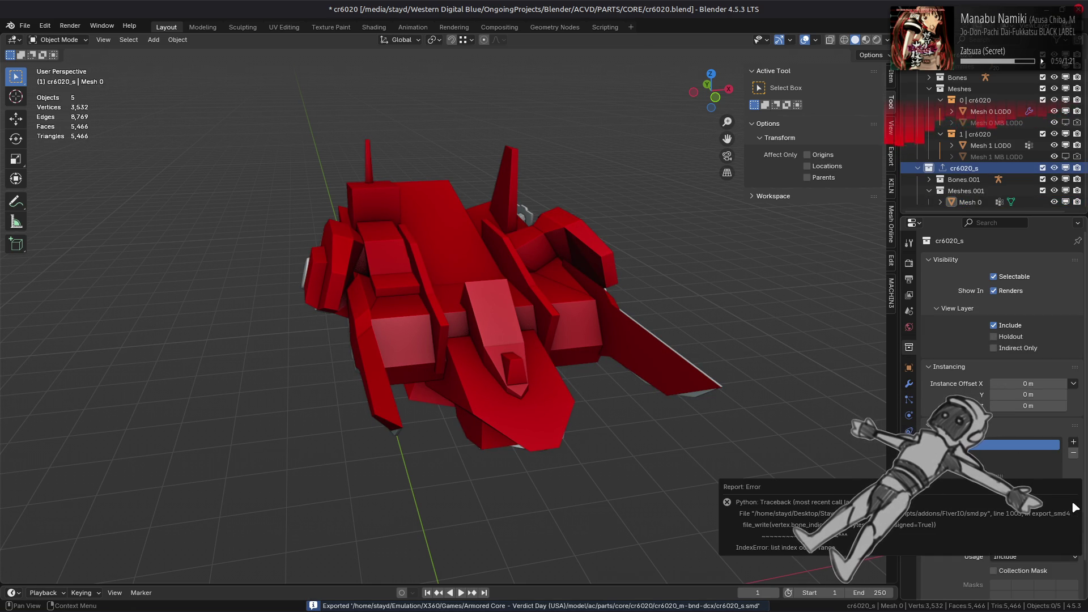
{"action": "left_click", "coordinate": [429, 189]}
{"action": "key", "text": "Tab"}
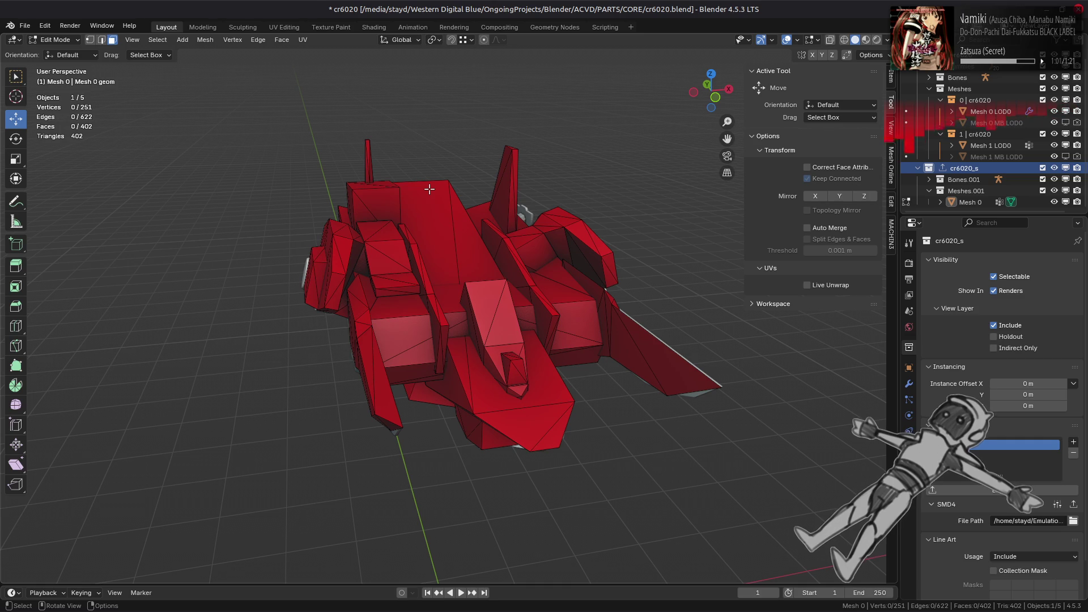
Check which vertices Mesh 0's core_01 and core vertex groups cover
{"action": "left_click", "coordinate": [909, 447]}
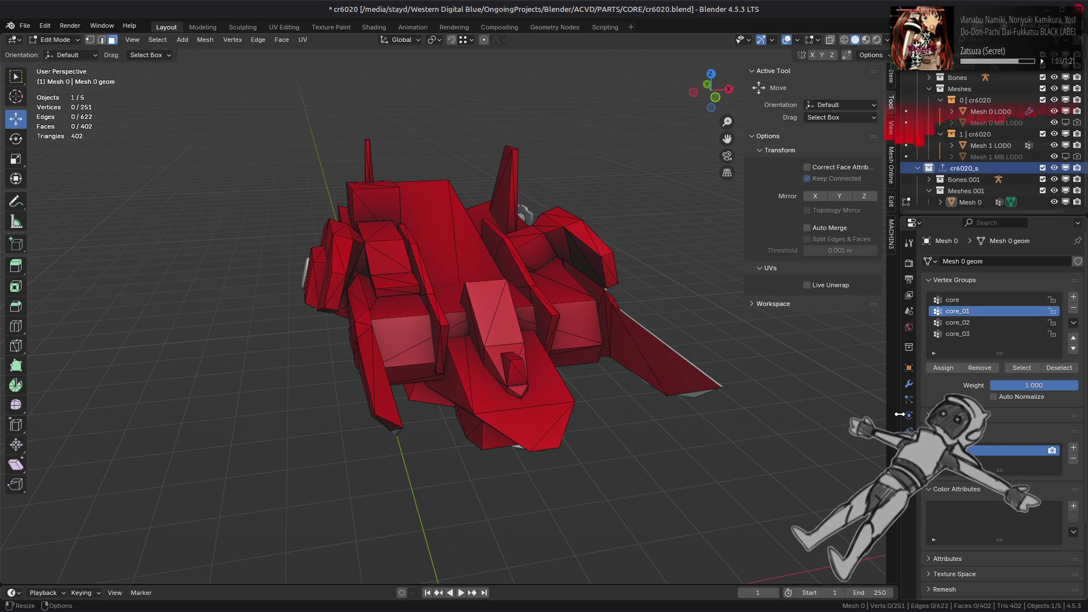
{"action": "left_click", "coordinate": [1022, 367]}
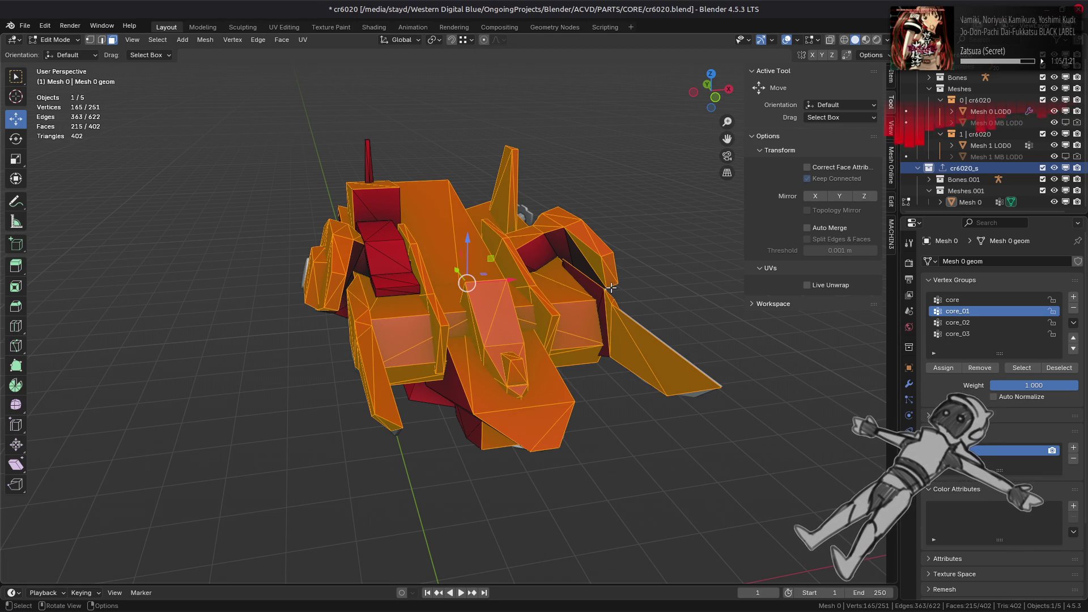
{"action": "middle_click_drag", "start_coordinate": [611, 287], "coordinate": [510, 306]}
{"action": "key", "text": "alt+a"}
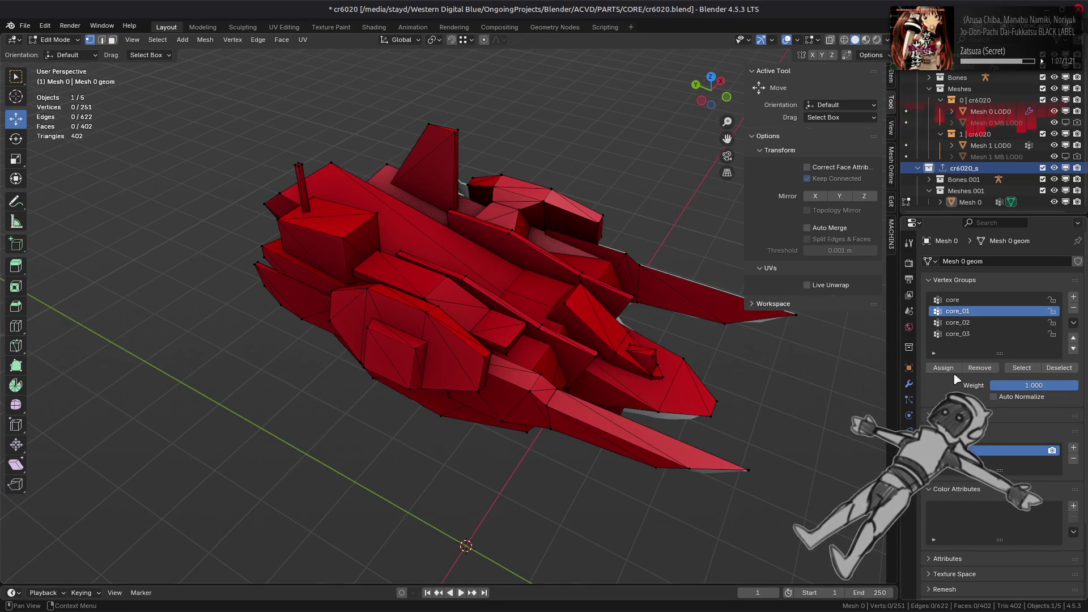
{"action": "left_click", "coordinate": [1021, 367]}
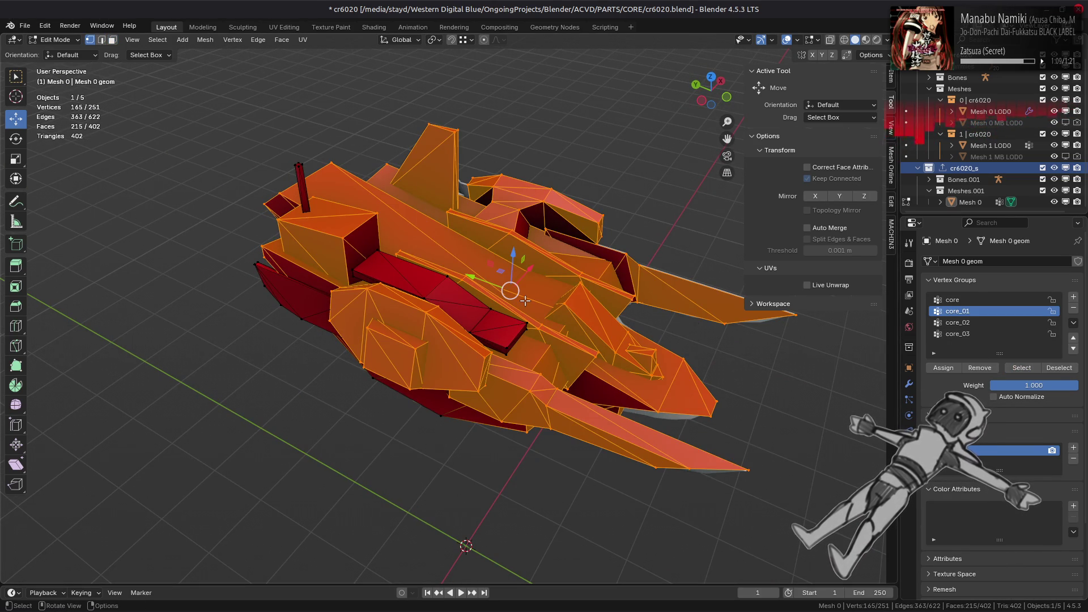
{"action": "key", "text": "alt+a"}
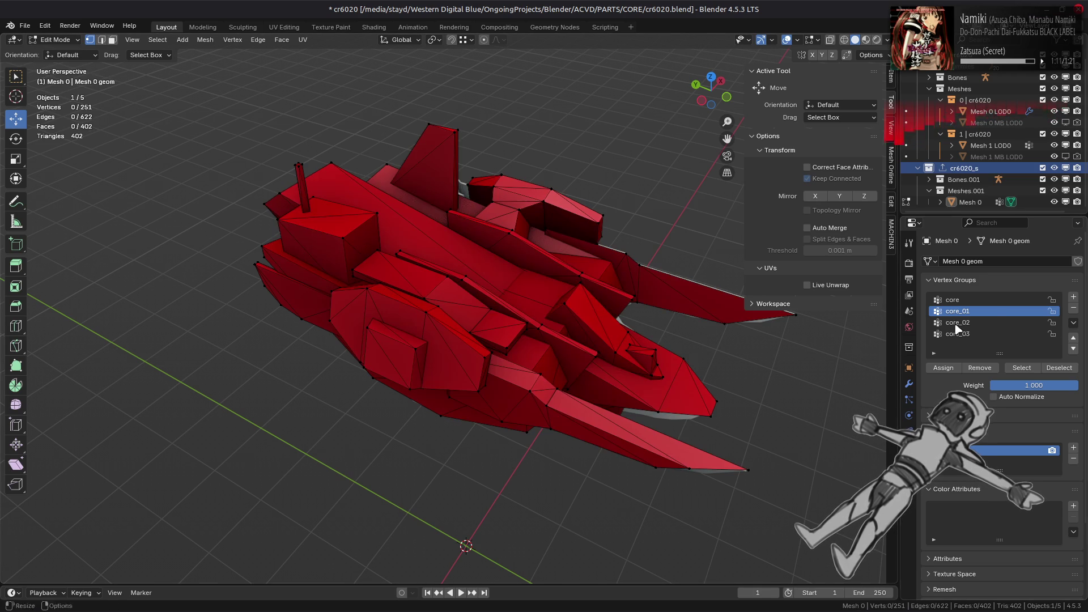
{"action": "left_click", "coordinate": [963, 299]}
{"action": "left_click", "coordinate": [1021, 368]}
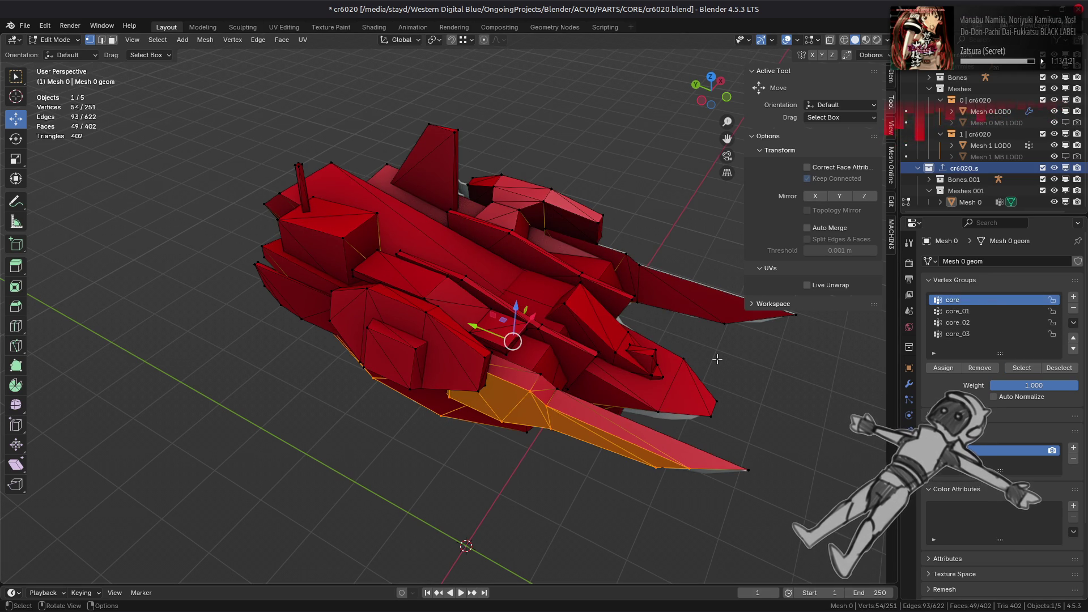
Check the core_02, core and core_03 groups' vertices, then return to Object Mode
{"action": "key", "text": "alt+a"}
{"action": "left_click", "coordinate": [963, 322]}
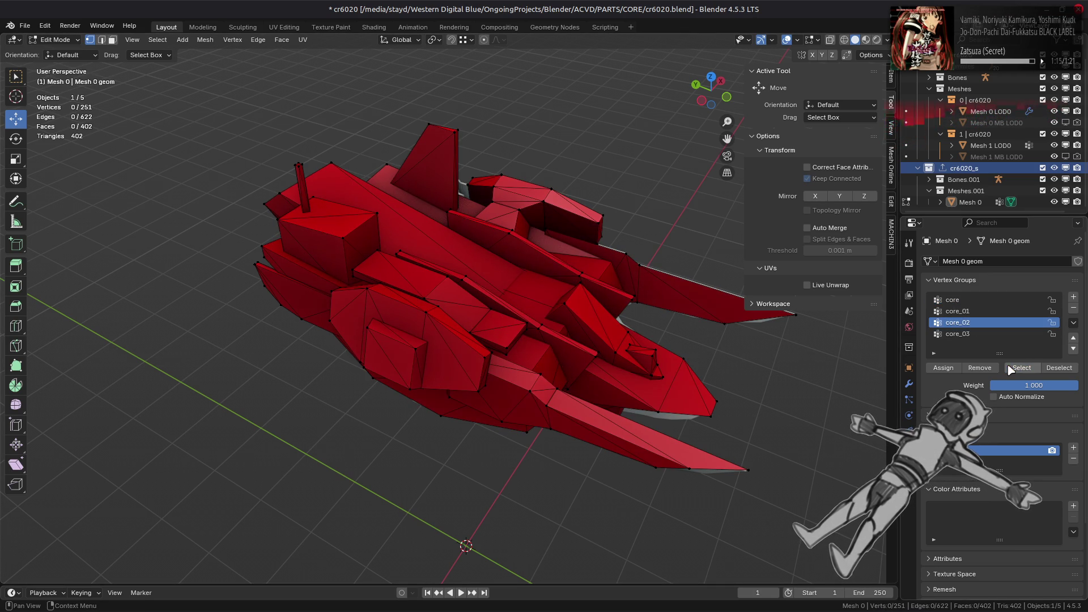
{"action": "left_click", "coordinate": [964, 299]}
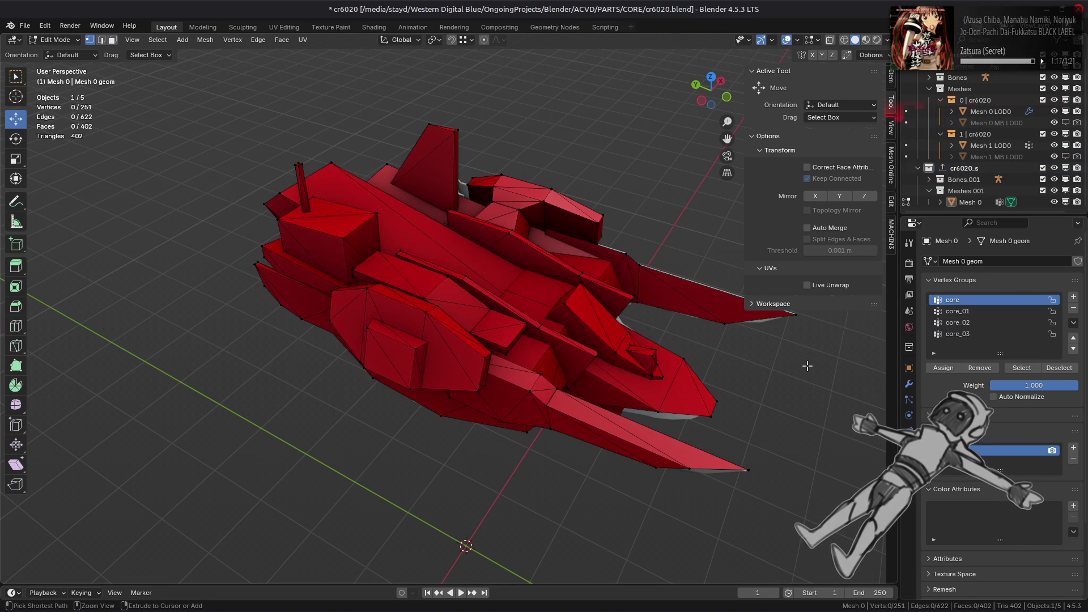
{"action": "left_click", "coordinate": [1022, 368]}
{"action": "left_click", "coordinate": [963, 334]}
{"action": "key", "text": "alt+a"}
{"action": "left_click", "coordinate": [1022, 368]}
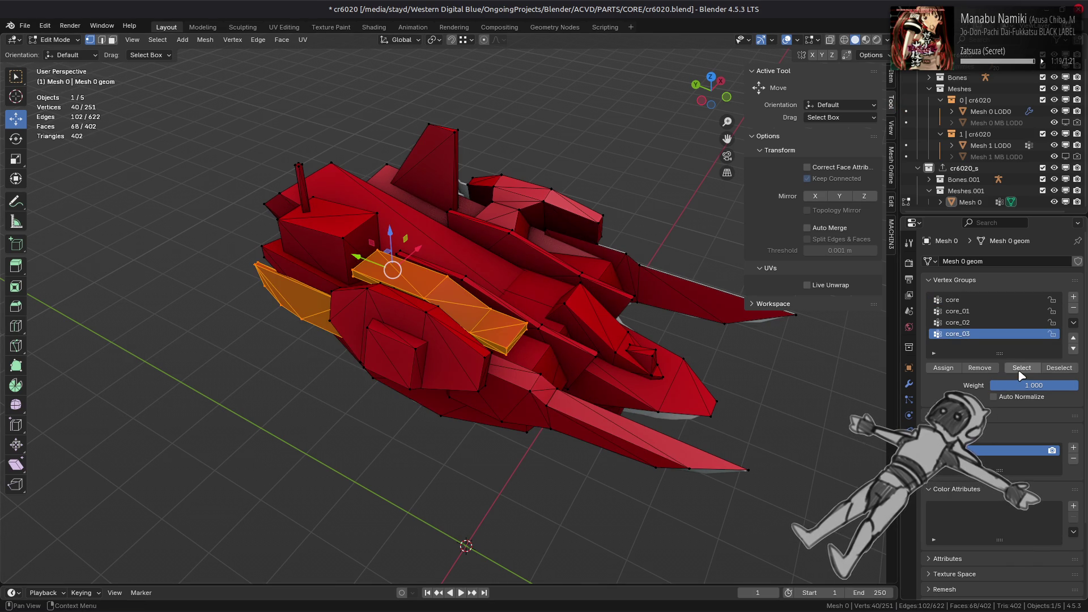
{"action": "mouse_move", "coordinate": [400, 286]}
{"action": "middle_mouse_down"}
{"action": "mouse_move", "coordinate": [510, 215]}
{"action": "mouse_move", "coordinate": [562, 264]}
{"action": "mouse_move", "coordinate": [611, 277]}
{"action": "middle_mouse_up"}
{"action": "key", "text": "Tab"}
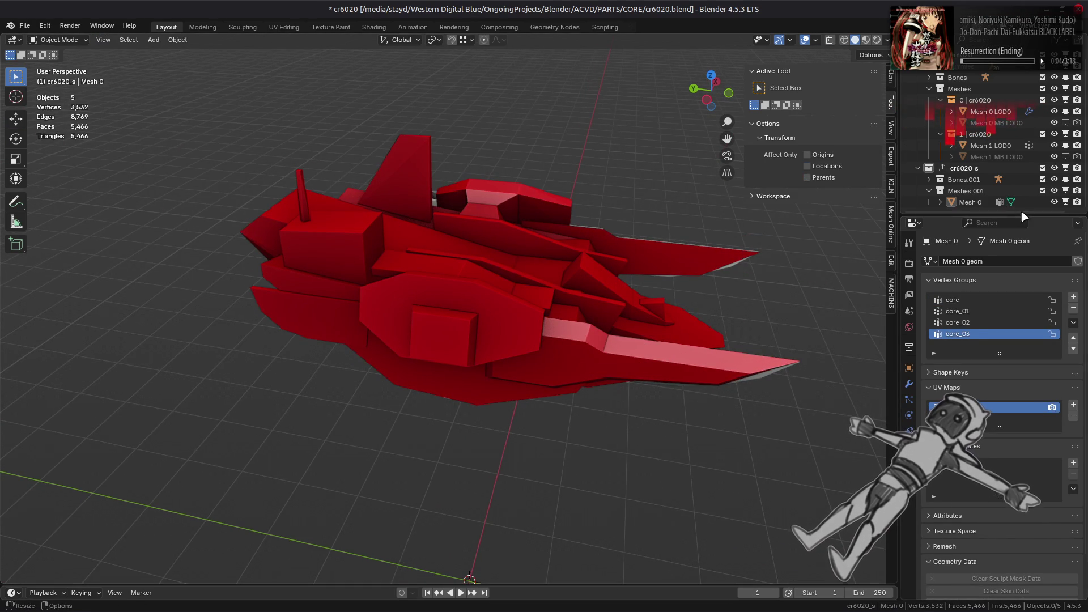
Hide cr6020_s and check which faces Mesh 0 LOD0's core_03 group covers
{"action": "left_click", "coordinate": [1054, 168]}
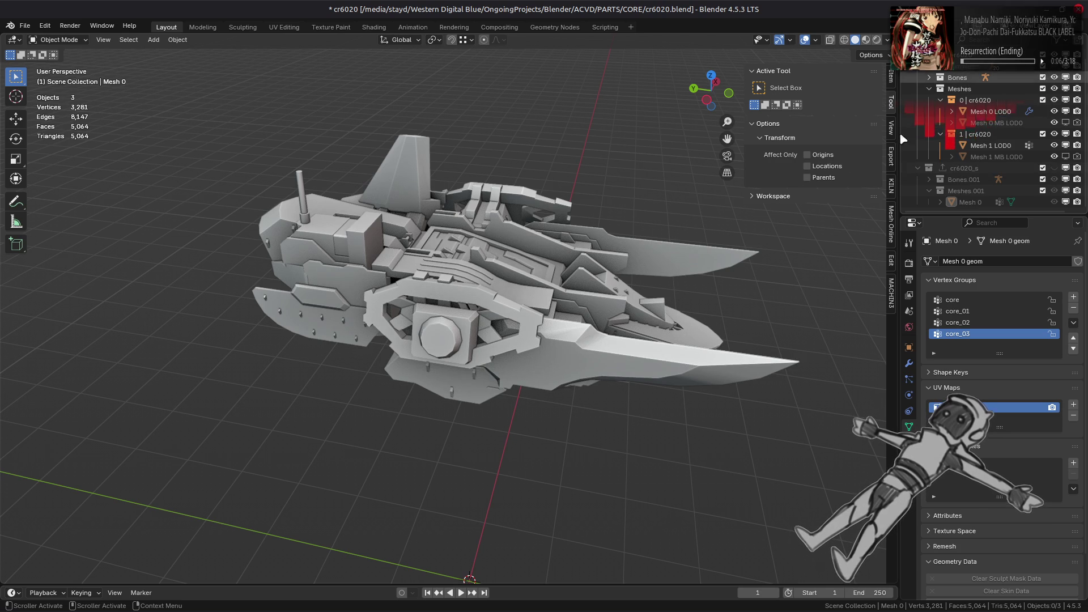
{"action": "left_click", "coordinate": [992, 111]}
{"action": "key", "text": "Tab"}
{"action": "key", "text": "alt+a"}
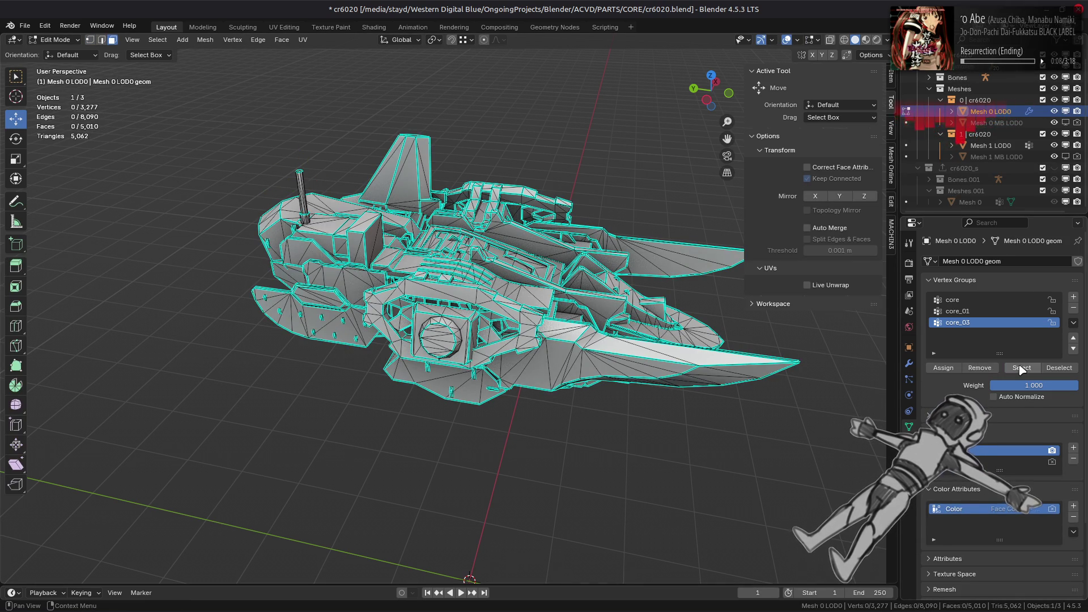
{"action": "left_click", "coordinate": [1021, 368]}
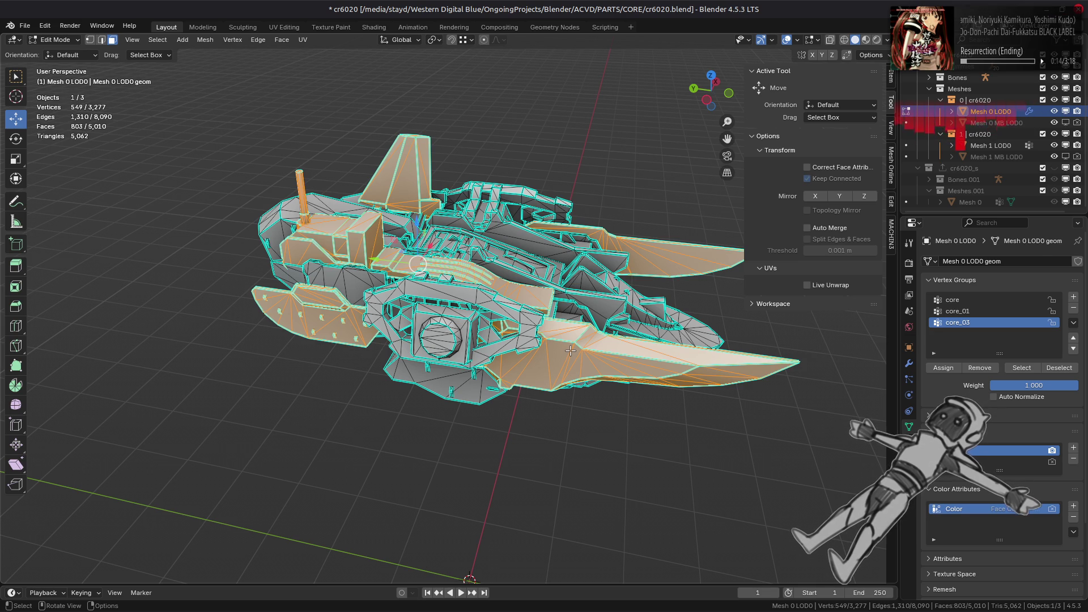
{"action": "key", "text": "alt+a"}
{"action": "key", "text": "Tab"}
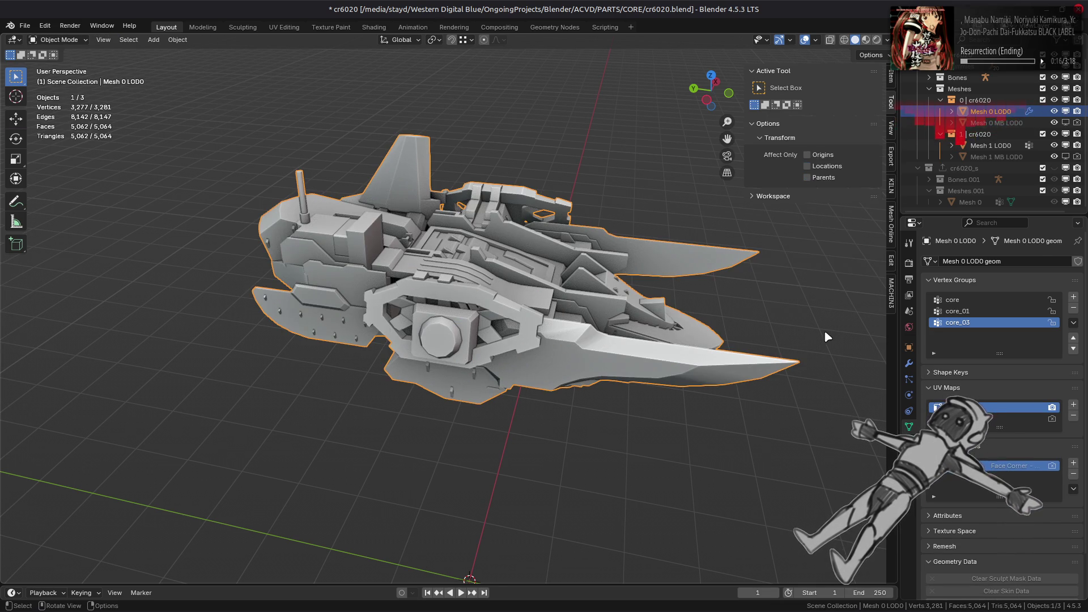
Unhide the cr6020_s collection and put low-poly Mesh 0 into Edit Mode
{"action": "middle_click_drag", "start_coordinate": [645, 293], "coordinate": [649, 295]}
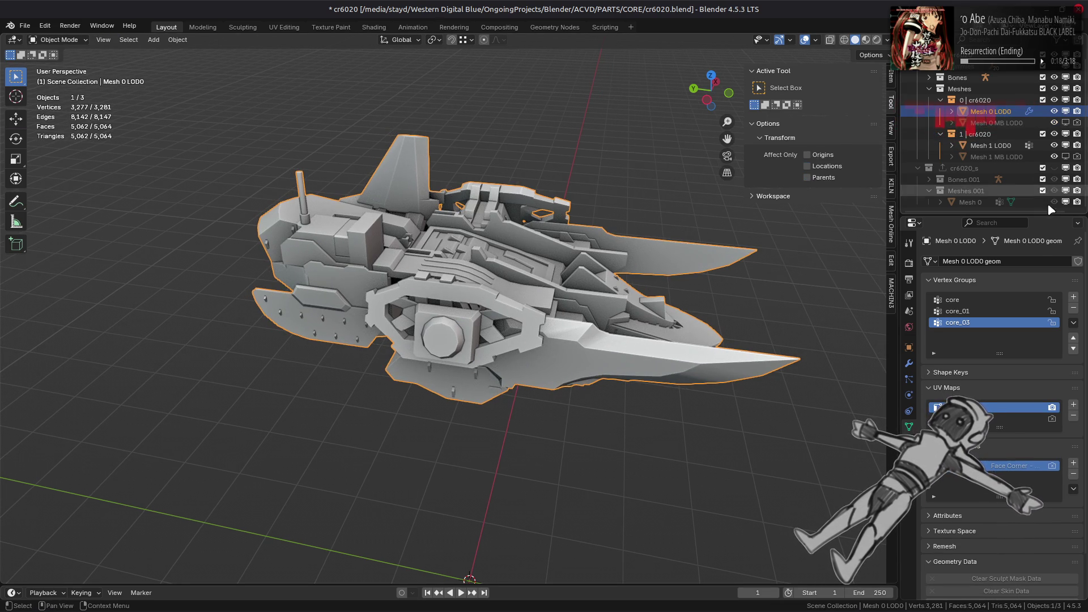
{"action": "left_click", "coordinate": [1054, 167]}
{"action": "left_click", "coordinate": [476, 251]}
{"action": "key", "text": "Tab"}
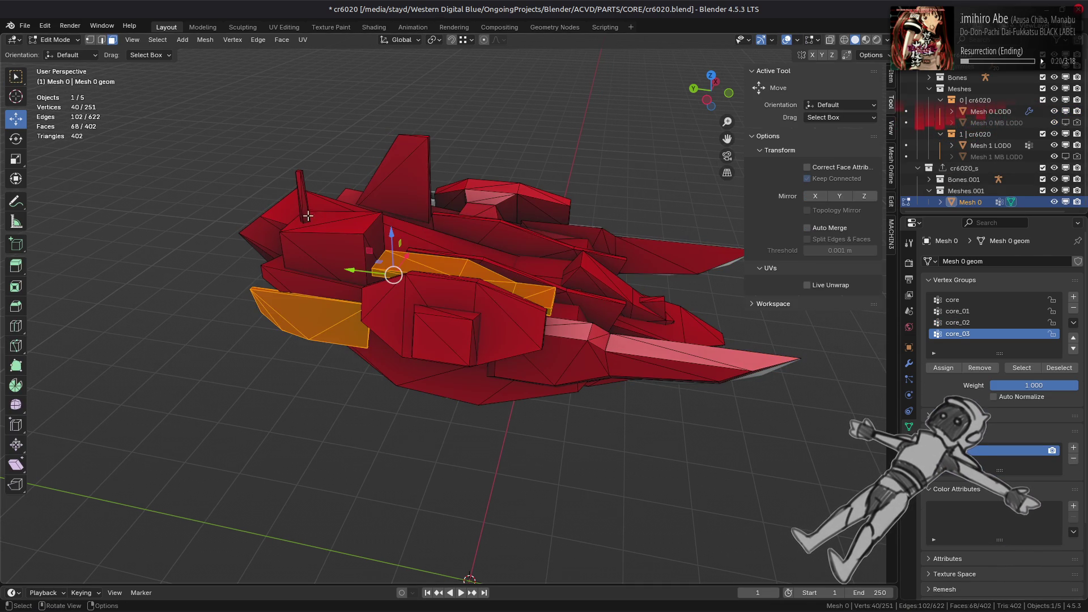
Assign the whole connected antenna piece to core_03 and return to Object Mode
{"action": "key", "text": "ctrl+l"}
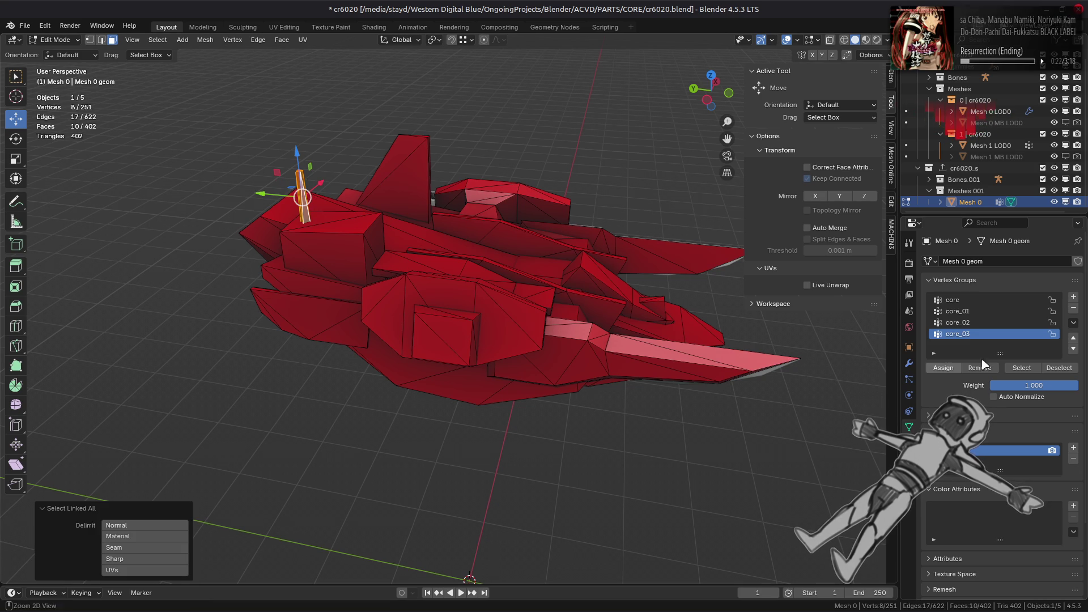
{"action": "left_click", "coordinate": [943, 368]}
{"action": "key", "text": "Tab"}
{"action": "mouse_move", "coordinate": [440, 298]}
{"action": "middle_mouse_down"}
{"action": "mouse_move", "coordinate": [535, 301]}
{"action": "mouse_move", "coordinate": [572, 326]}
{"action": "middle_mouse_up"}
{"action": "scroll", "coordinate": [535, 301], "scroll_direction": "up", "scroll_amount": 5}
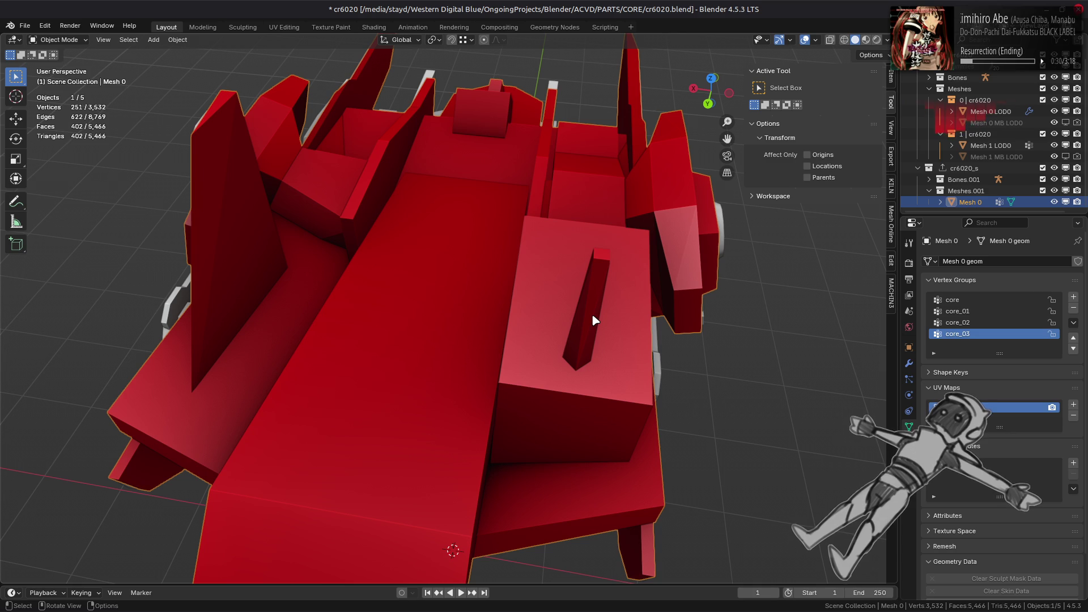
{"action": "scroll", "coordinate": [595, 306], "scroll_direction": "down", "scroll_amount": 8}
{"action": "middle_click_drag", "start_coordinate": [596, 300], "coordinate": [569, 290]}
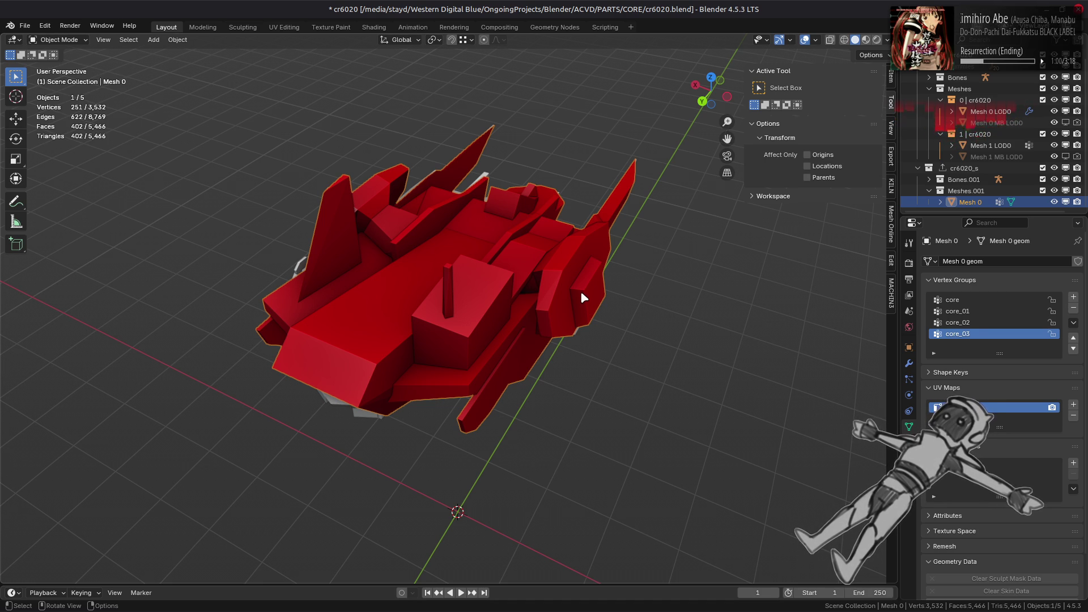
Delete Mesh 0's UV map
{"action": "middle_click_drag", "start_coordinate": [583, 297], "coordinate": [428, 255]}
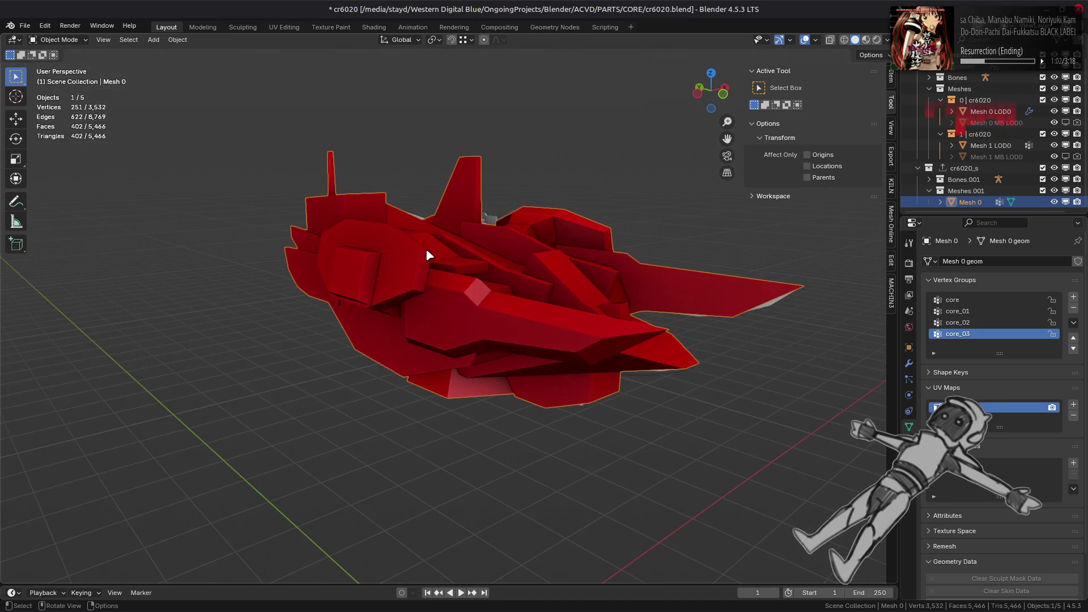
{"action": "left_click", "coordinate": [1074, 415]}
{"action": "mouse_move", "coordinate": [714, 384]}
{"action": "middle_mouse_down"}
{"action": "mouse_move", "coordinate": [688, 392]}
{"action": "mouse_move", "coordinate": [660, 380]}
{"action": "middle_mouse_up"}
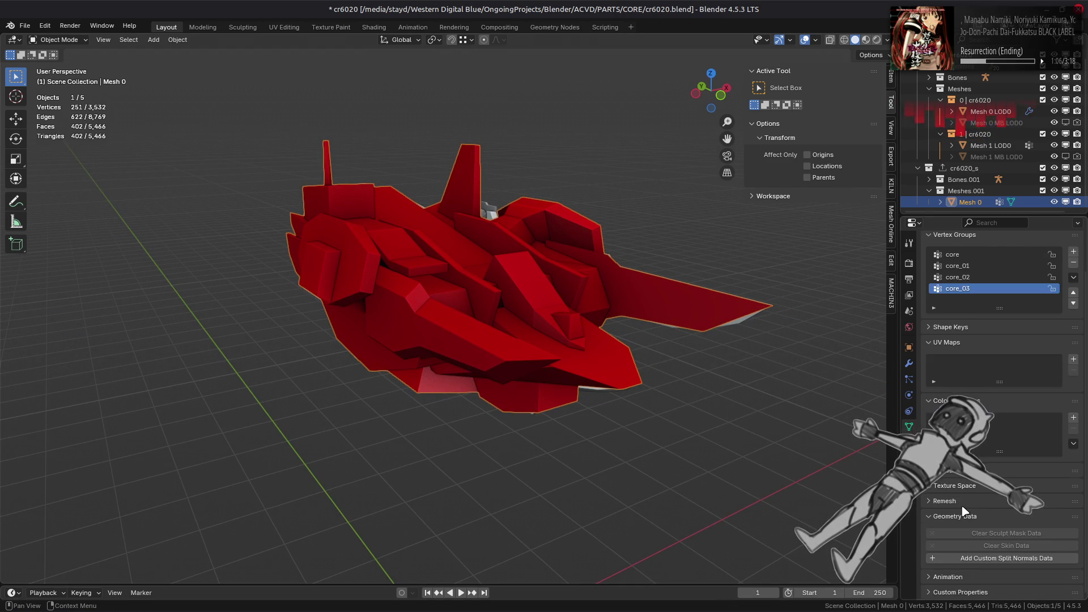
Export the cr6020_s collection to cr6020_s.smd
{"action": "left_click", "coordinate": [963, 168]}
{"action": "left_click", "coordinate": [909, 346]}
{"action": "middle_click_drag", "start_coordinate": [753, 369], "coordinate": [771, 374]}
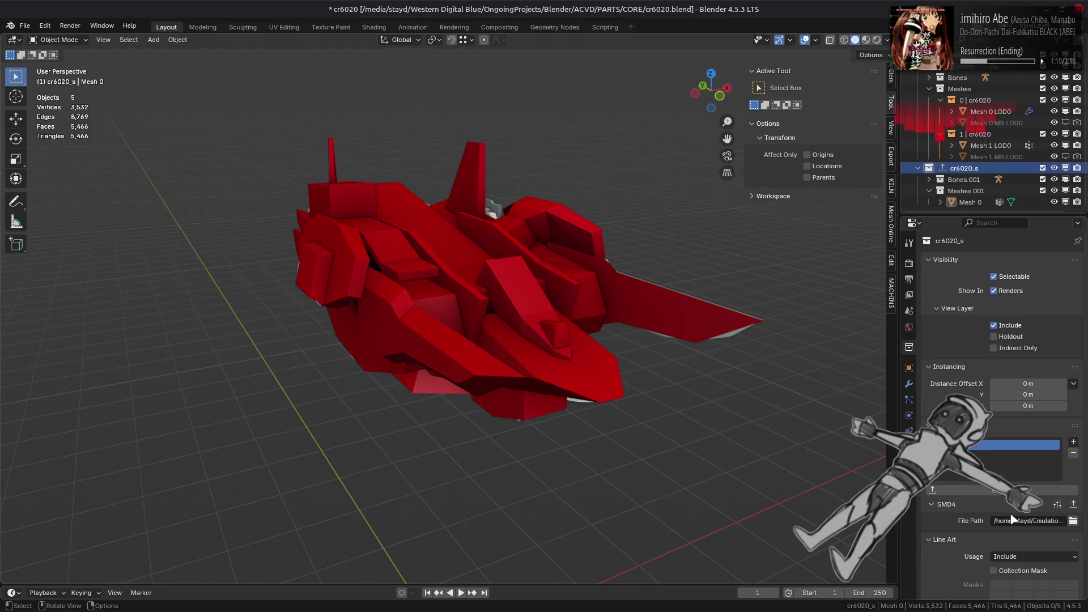
{"action": "left_click", "coordinate": [946, 471]}
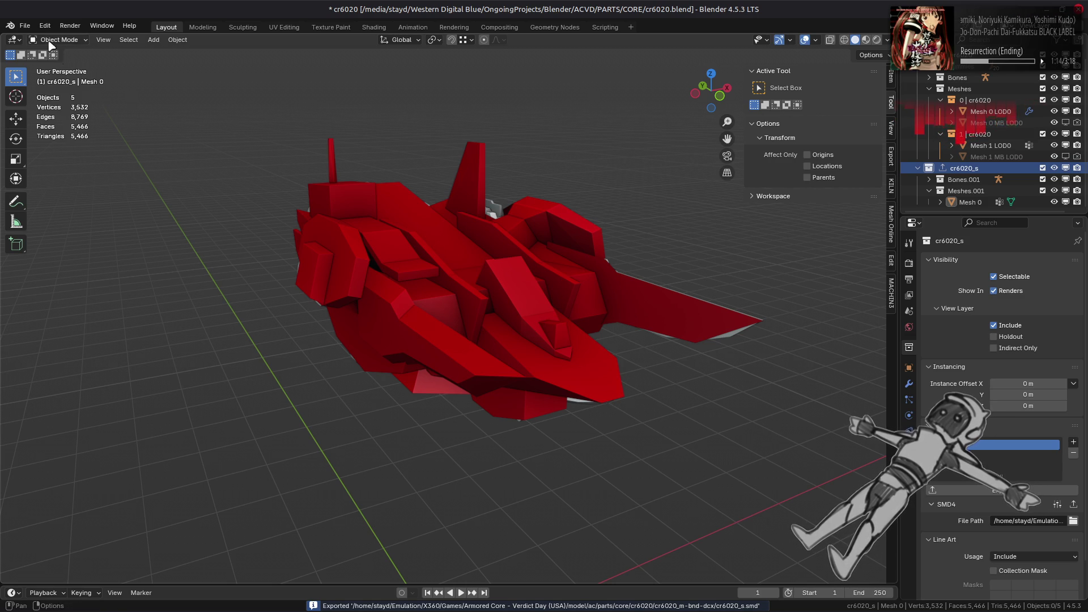
Purge the three unused meshes, save cr6020.blend, and show Mesh 0's vertex groups
{"action": "left_click", "coordinate": [25, 25]}
{"action": "mouse_move", "coordinate": [68, 236]}
{"action": "left_click", "coordinate": [170, 235]}
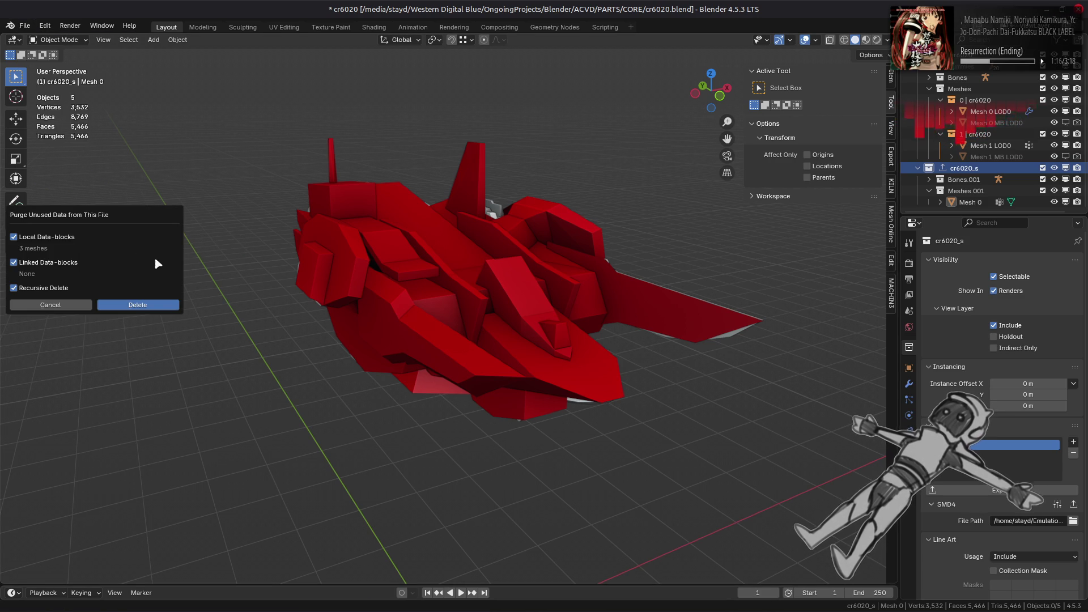
{"action": "left_click", "coordinate": [136, 304]}
{"action": "key", "text": "ctrl+s"}
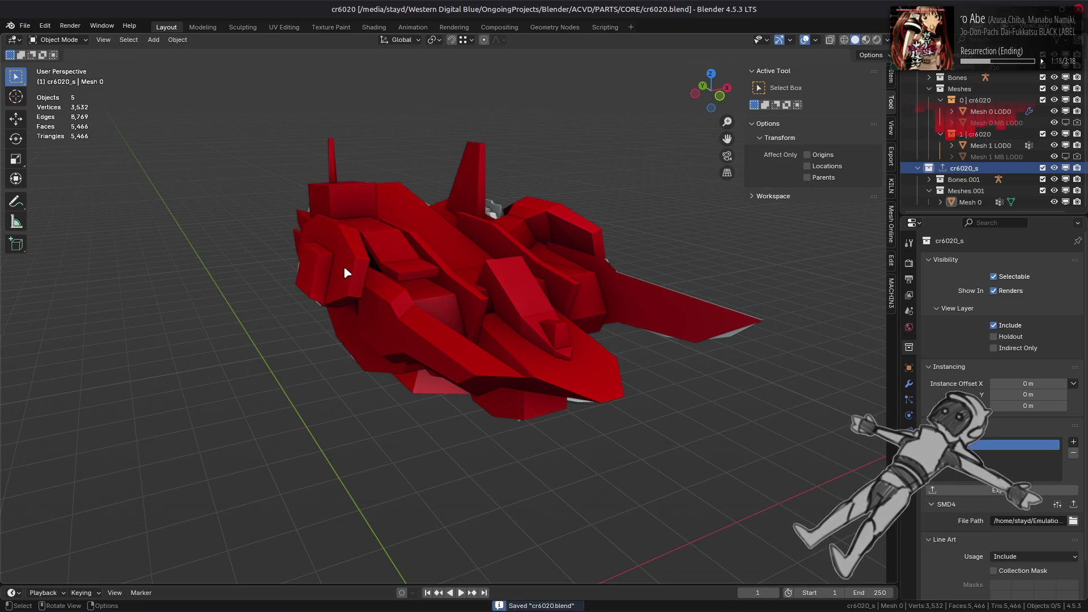
{"action": "left_click", "coordinate": [344, 266]}
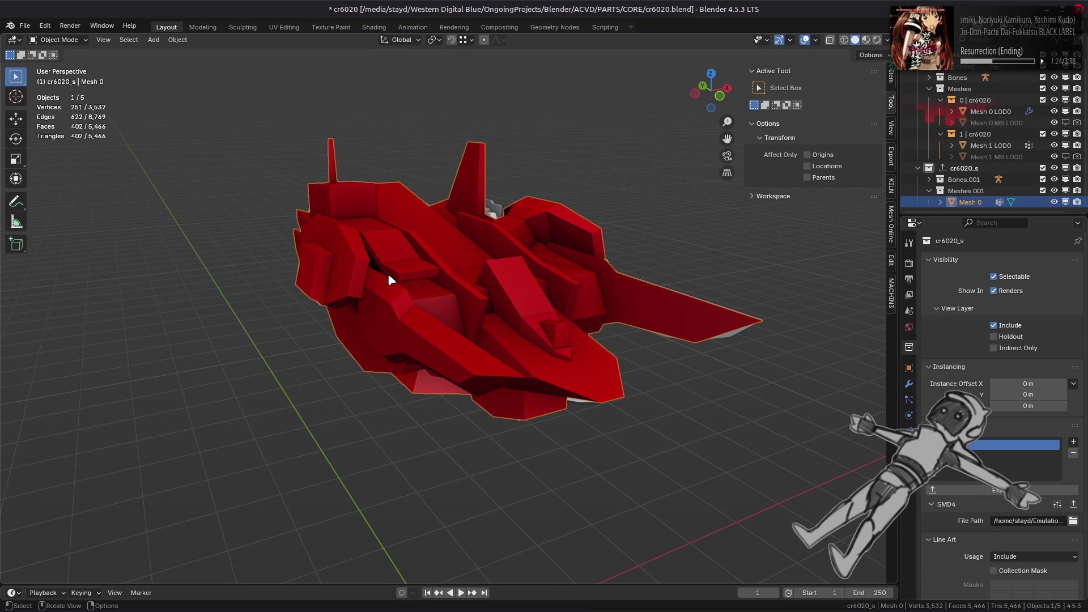
{"action": "left_click", "coordinate": [909, 446]}
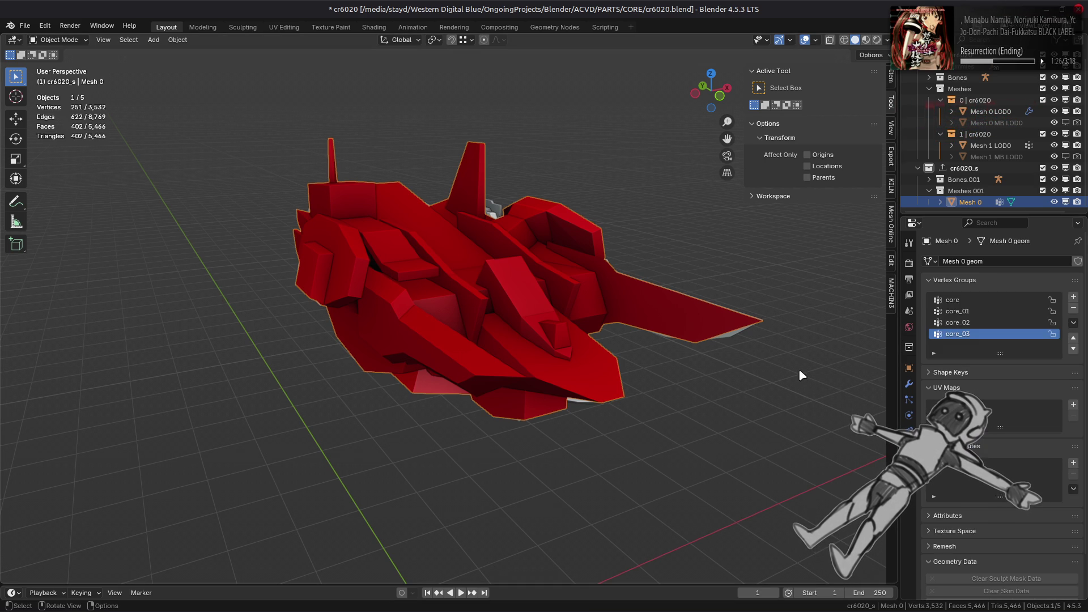
In Edit Mode, preview the core_03, core_01 and core groups' vertices
{"action": "key", "text": "Tab"}
{"action": "left_click", "coordinate": [1012, 368]}
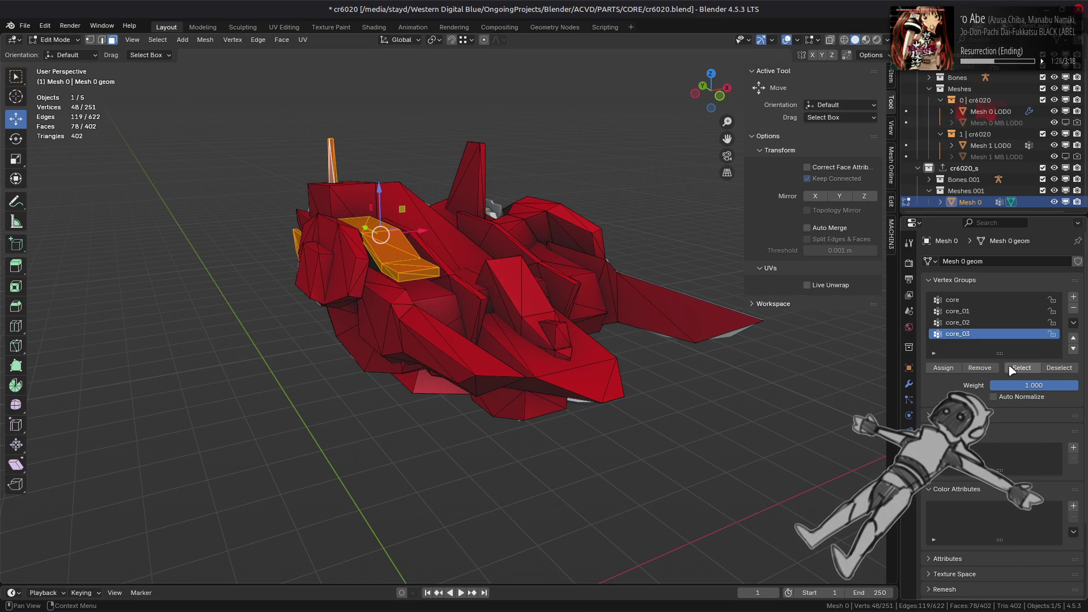
{"action": "key", "text": "alt+a"}
{"action": "key", "text": "1"}
{"action": "left_click", "coordinate": [1021, 368]}
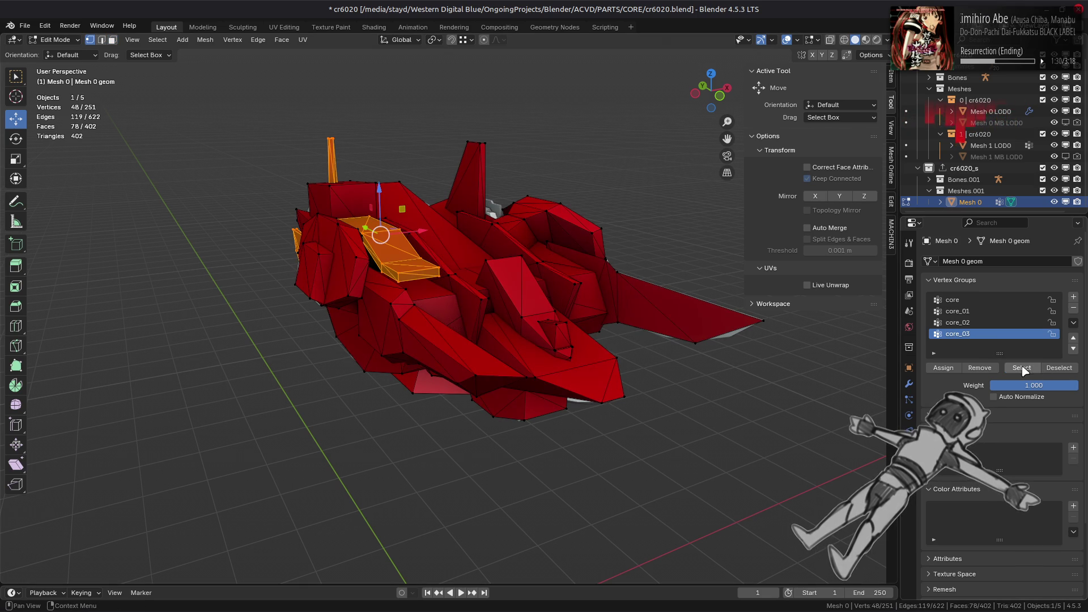
{"action": "left_click", "coordinate": [958, 322]}
{"action": "left_click", "coordinate": [958, 311]}
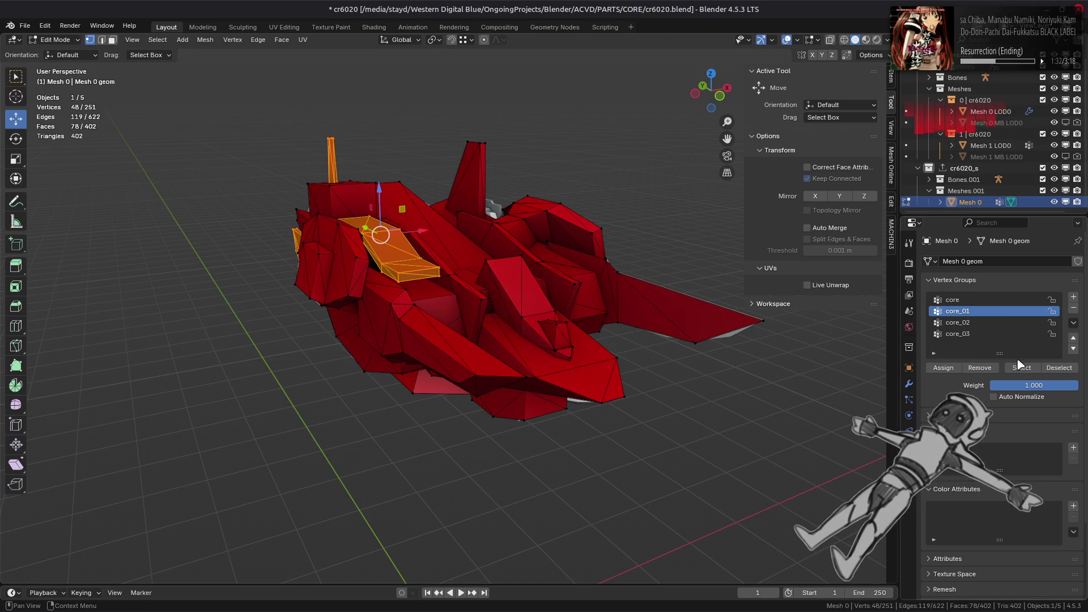
{"action": "left_click", "coordinate": [1021, 368]}
{"action": "left_click", "coordinate": [958, 300]}
{"action": "left_click", "coordinate": [1022, 367]}
Select the ten linked faces on the upper block and assign them to core
{"action": "mouse_move", "coordinate": [652, 329]}
{"action": "middle_mouse_down"}
{"action": "mouse_move", "coordinate": [516, 316]}
{"action": "mouse_move", "coordinate": [485, 265]}
{"action": "mouse_move", "coordinate": [400, 294]}
{"action": "mouse_move", "coordinate": [455, 420]}
{"action": "mouse_move", "coordinate": [401, 123]}
{"action": "middle_mouse_up"}
{"action": "key", "text": "h"}
{"action": "key", "text": "alt+h"}
{"action": "key", "text": "3"}
{"action": "key", "text": "alt+a"}
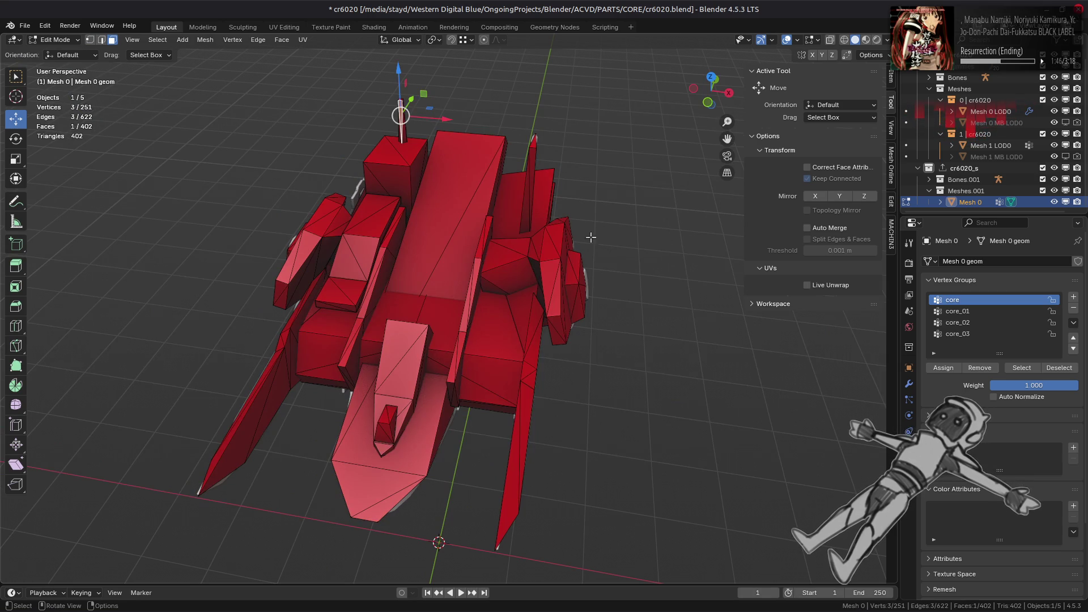
{"action": "key", "text": "ctrl+l"}
{"action": "left_click", "coordinate": [943, 369]}
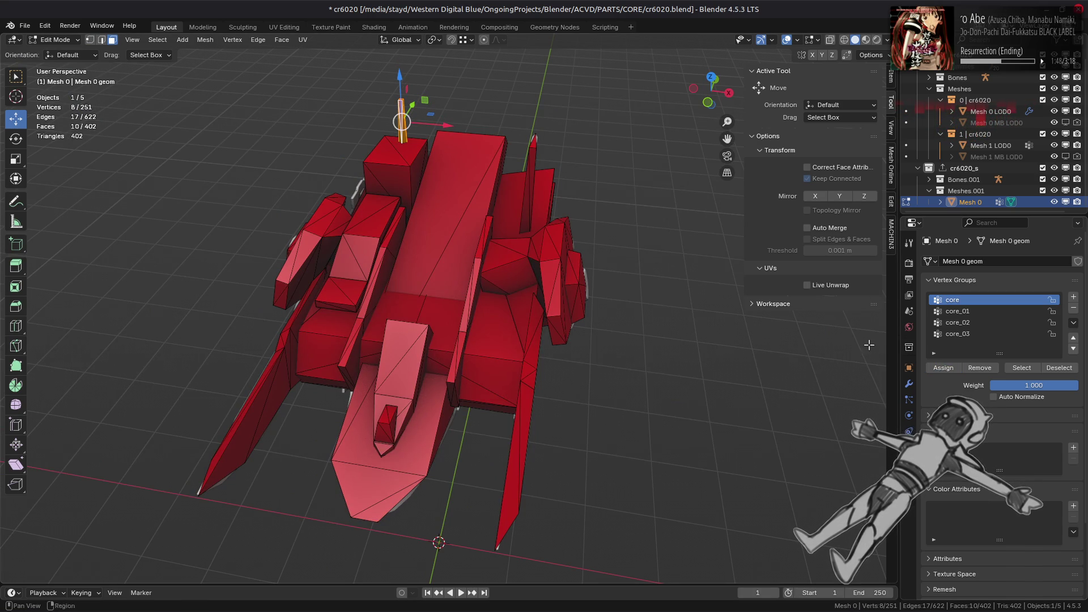
Deselect, return to Object Mode, and select the cr6020_s collection
{"action": "left_click", "coordinate": [970, 335]}
{"action": "key", "text": "alt+a"}
{"action": "key", "text": "Tab"}
{"action": "mouse_move", "coordinate": [723, 349]}
{"action": "middle_mouse_down"}
{"action": "mouse_move", "coordinate": [605, 333]}
{"action": "mouse_move", "coordinate": [689, 313]}
{"action": "middle_mouse_up"}
{"action": "key", "text": "alt+a"}
{"action": "left_click", "coordinate": [971, 170]}
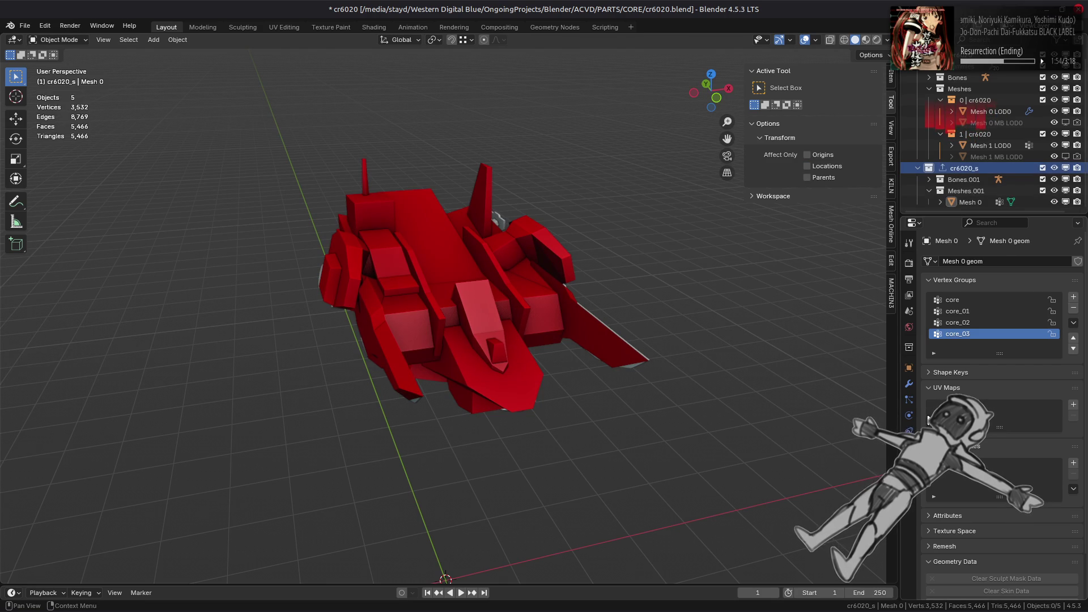
Export cr6020_s with SMD4, dismiss the IndexError report, and show Mesh 0's vertex groups
{"action": "left_click", "coordinate": [908, 347]}
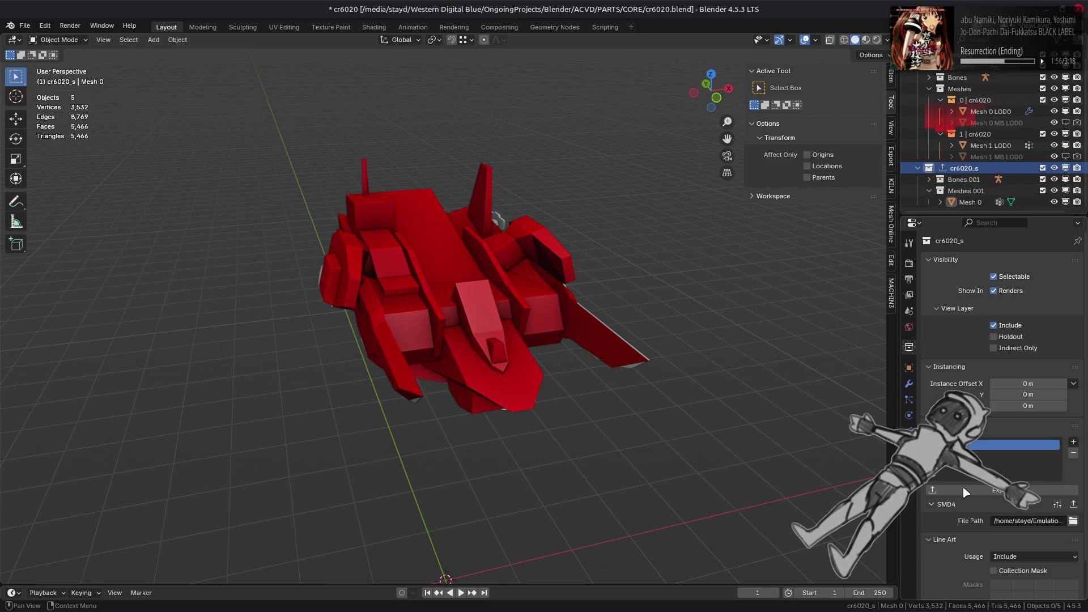
{"action": "left_click", "coordinate": [1074, 510]}
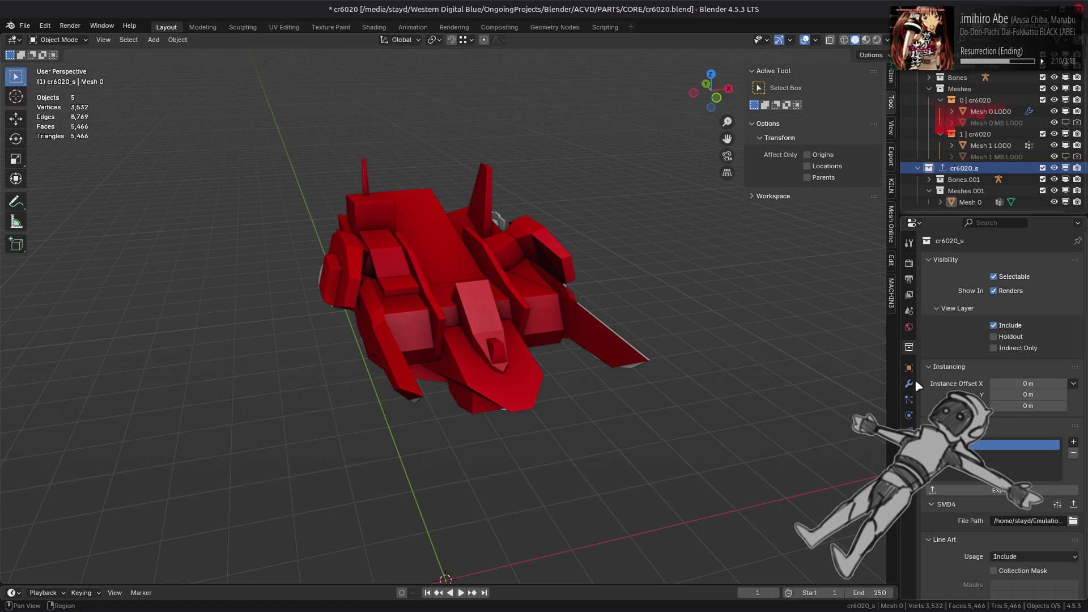
{"action": "left_click", "coordinate": [909, 446]}
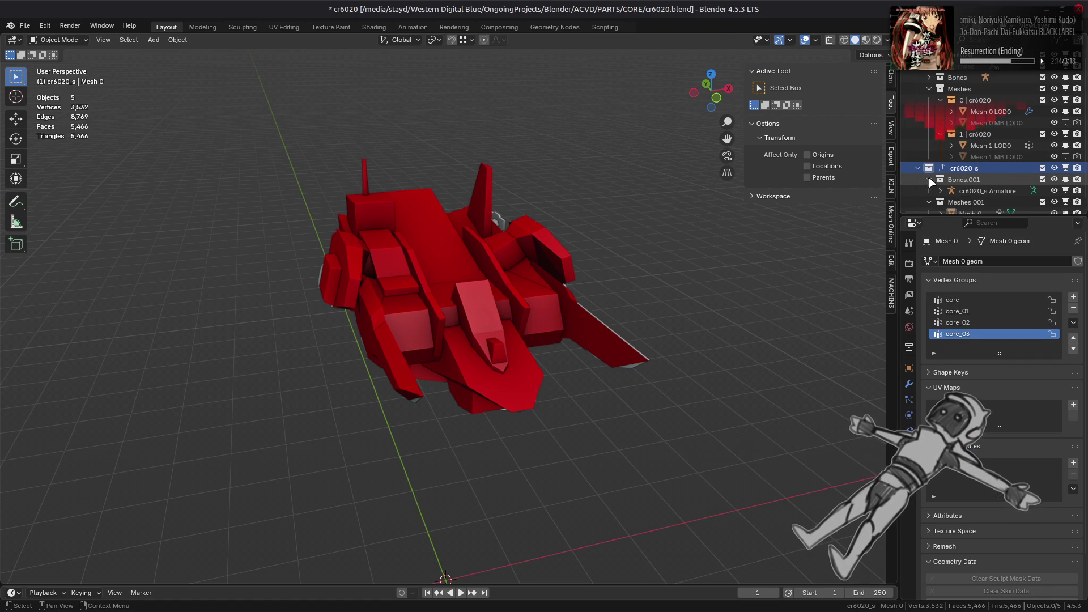
Expand Bones.001 and the cr6020_s skeleton to list the core and core_01 bones, then enter Edit Mode on Mesh 0
{"action": "left_click", "coordinate": [930, 180]}
{"action": "scroll", "coordinate": [938, 194], "scroll_direction": "down", "scroll_amount": 1}
{"action": "left_click", "coordinate": [951, 191]}
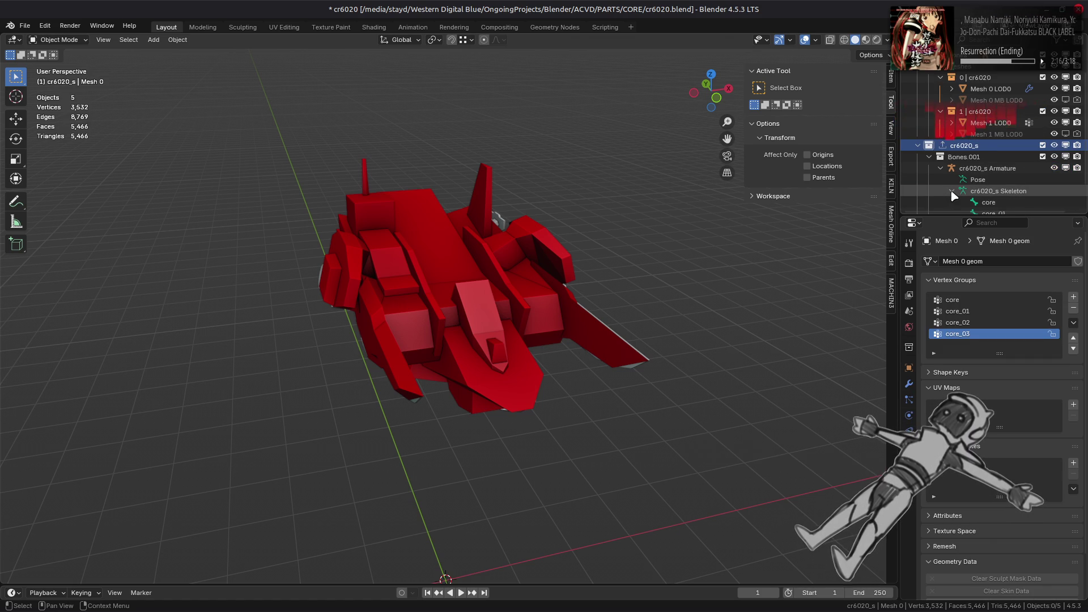
{"action": "scroll", "coordinate": [954, 196], "scroll_direction": "down", "scroll_amount": 2}
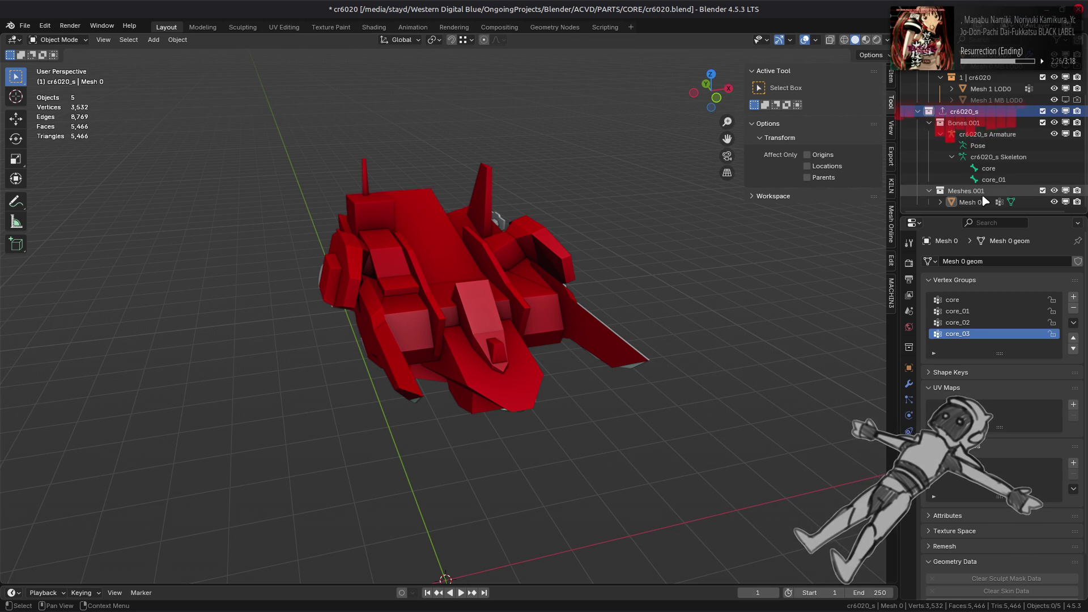
{"action": "key", "text": "Tab"}
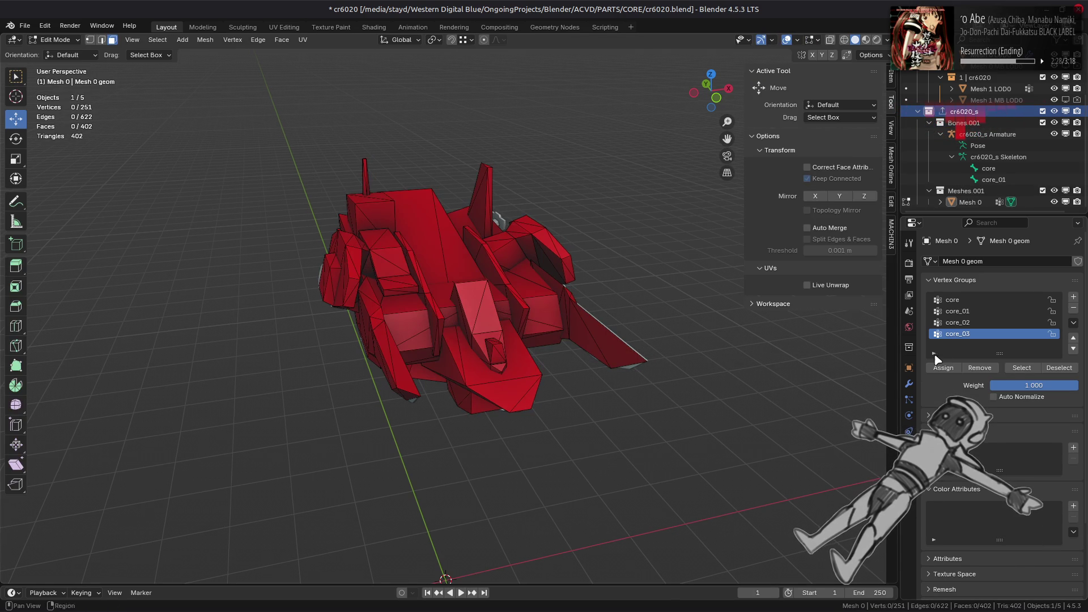
Select and clear the core_03, core_01 and core vertex groups in turn, then return Mesh 0 to Object Mode
{"action": "left_click", "coordinate": [1019, 372]}
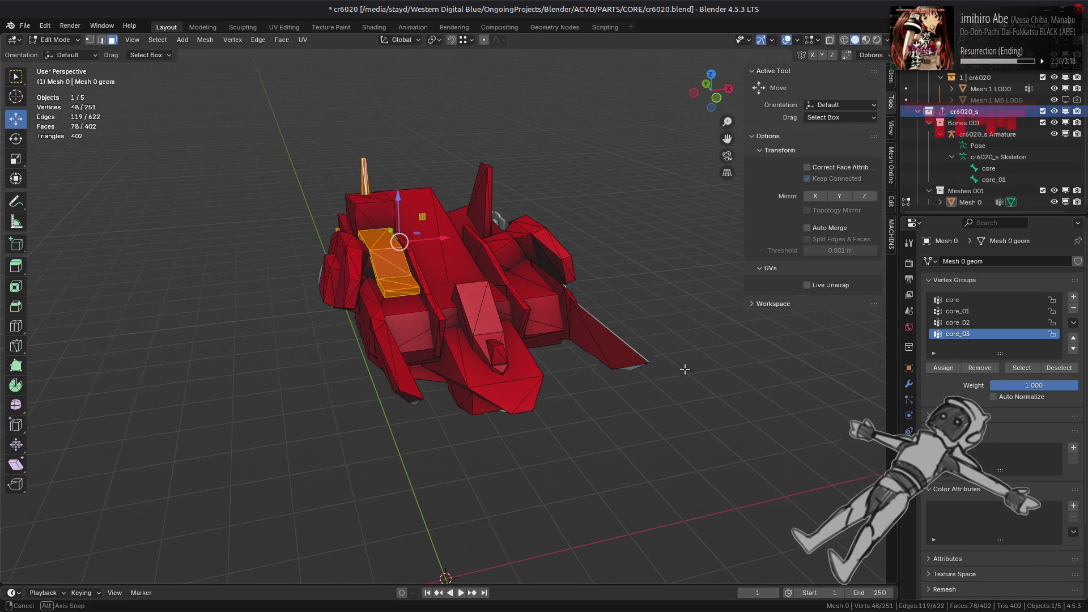
{"action": "middle_click_drag", "start_coordinate": [681, 368], "coordinate": [758, 379]}
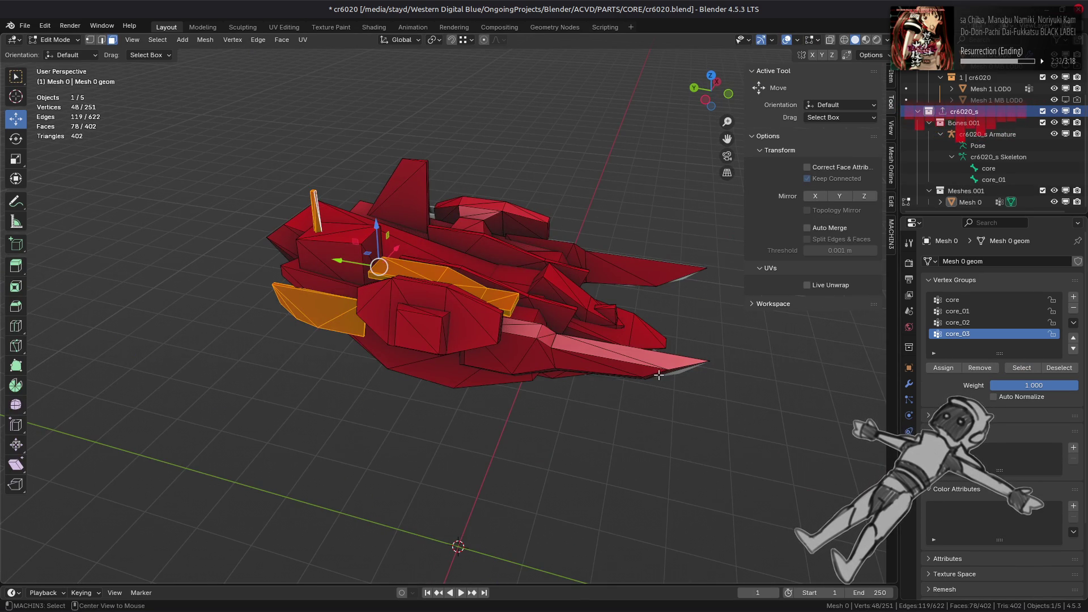
{"action": "key", "text": "alt+a"}
{"action": "left_click", "coordinate": [963, 311]}
{"action": "left_click", "coordinate": [1022, 368]}
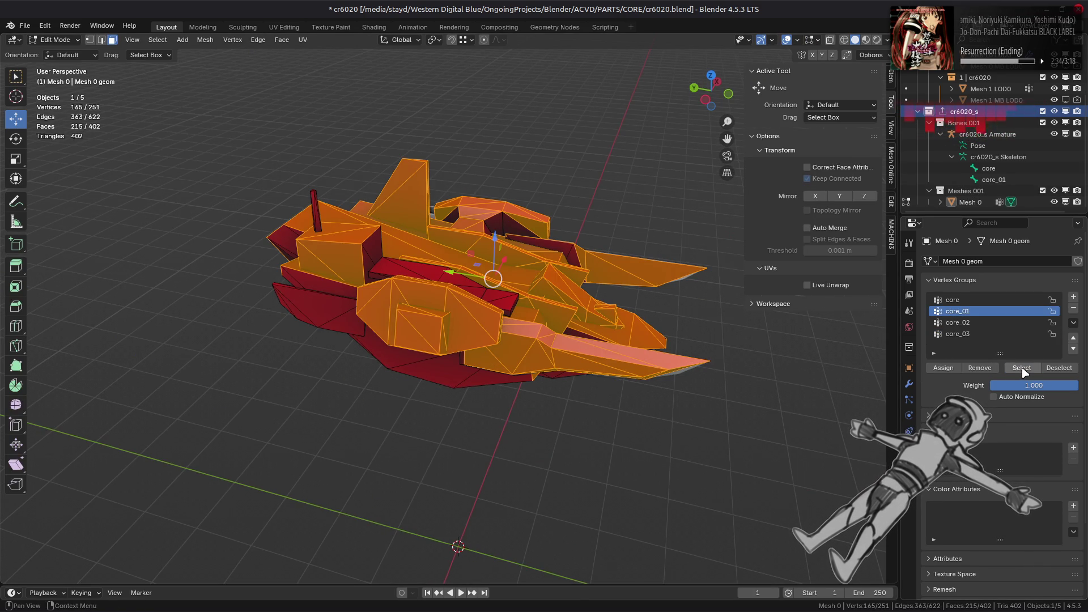
{"action": "key", "text": "alt+a"}
{"action": "left_click", "coordinate": [952, 299]}
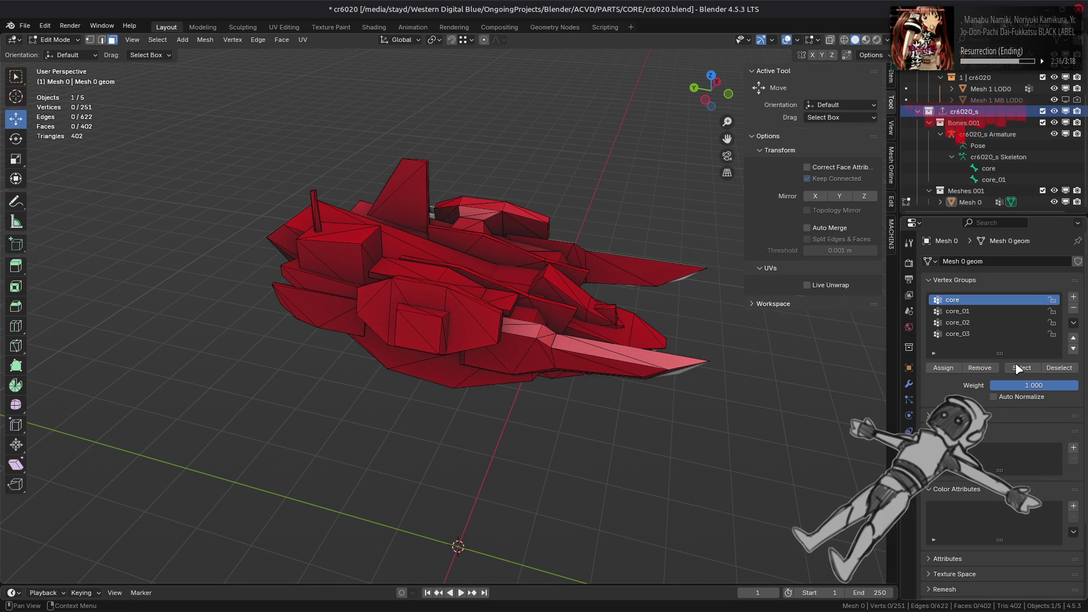
{"action": "left_click", "coordinate": [1019, 368]}
{"action": "key", "text": "alt+a"}
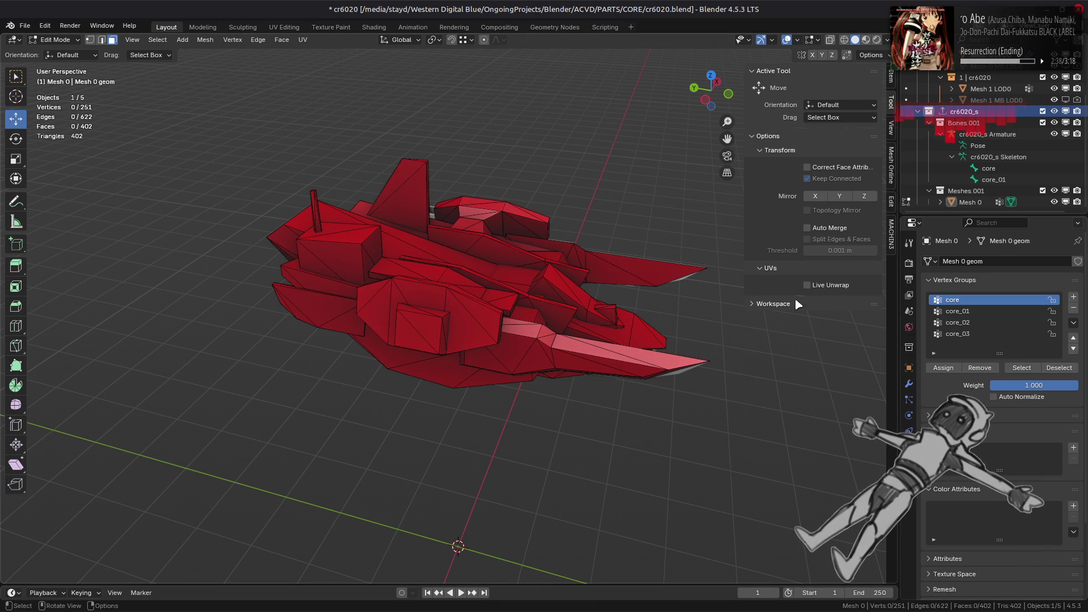
{"action": "left_click", "coordinate": [973, 203]}
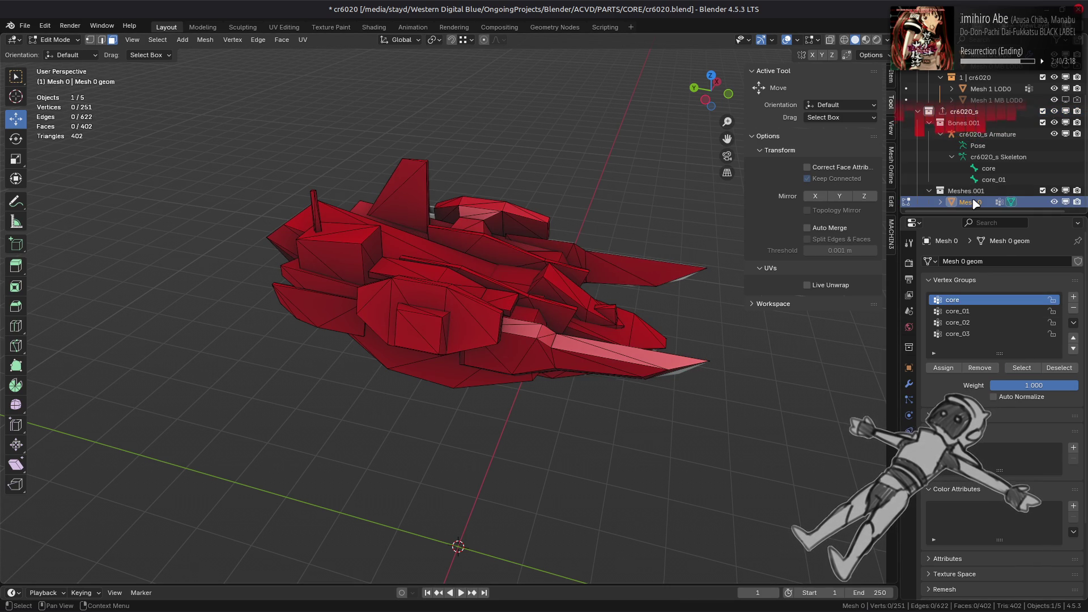
{"action": "key", "text": "Tab"}
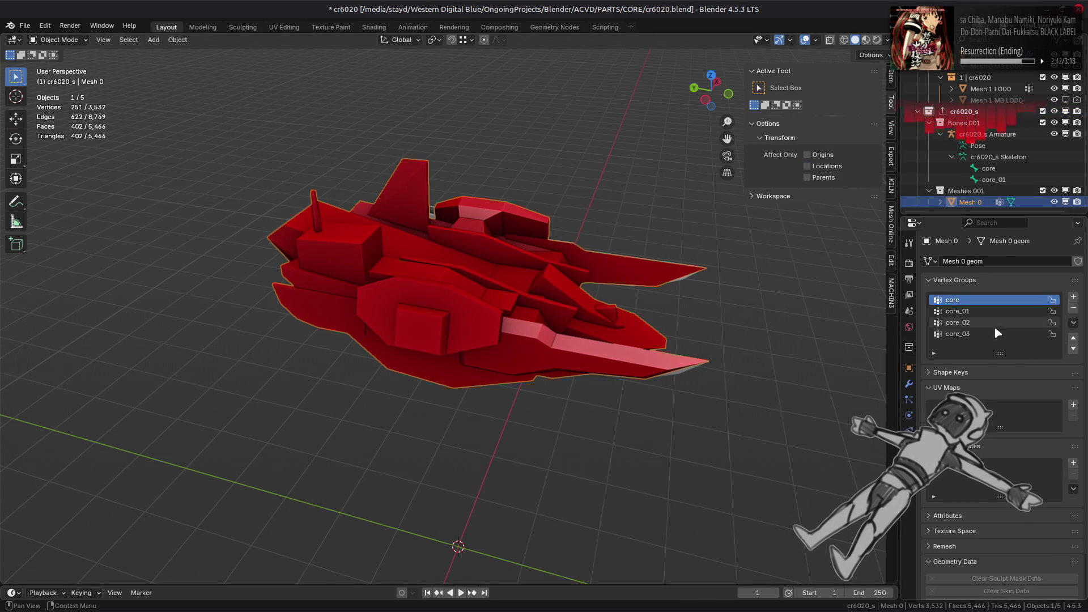
Delete the core_02 and core_03 vertex groups from Mesh 0
{"action": "left_click", "coordinate": [988, 323]}
{"action": "left_click", "coordinate": [1073, 308]}
{"action": "left_click", "coordinate": [987, 323]}
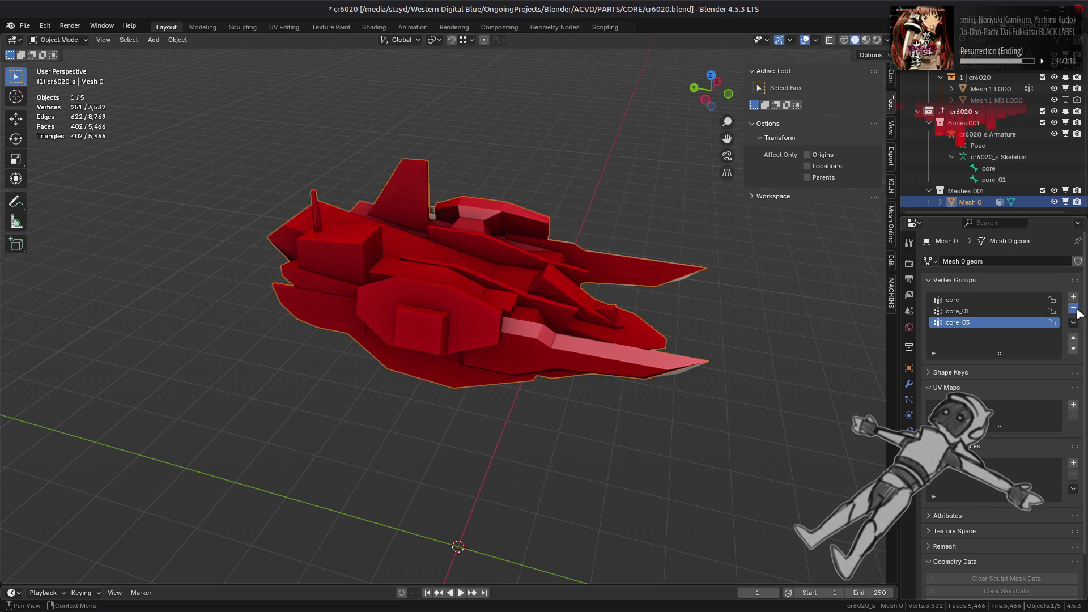
{"action": "left_click", "coordinate": [1073, 308]}
Inspect the ship in Edit Mode, then delete the core_02 vertex group again
{"action": "key", "text": "Tab"}
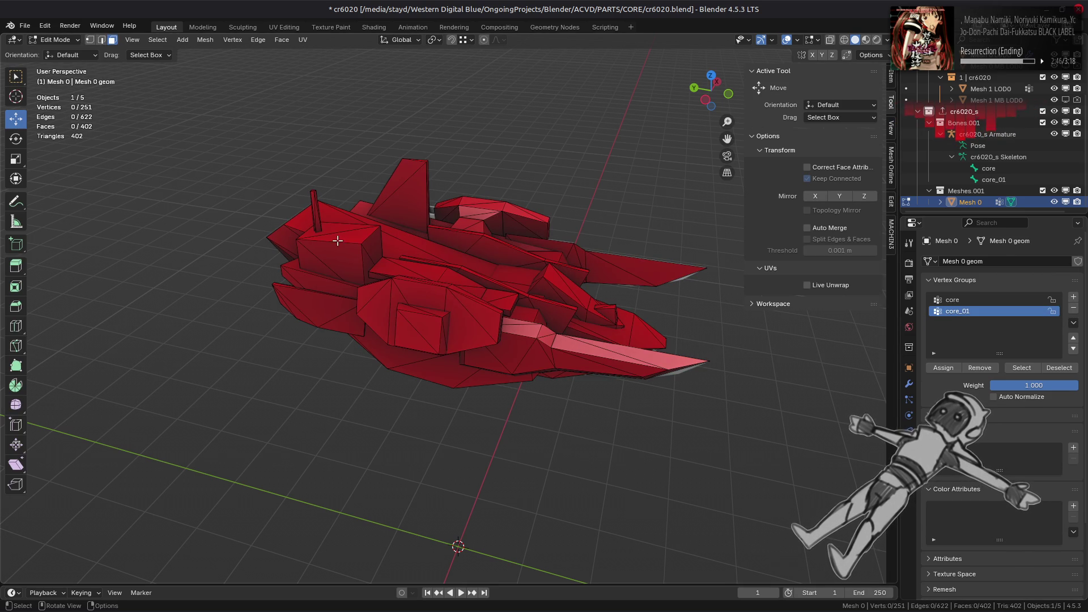
{"action": "mouse_move", "coordinate": [319, 224]}
{"action": "middle_mouse_down"}
{"action": "mouse_move", "coordinate": [474, 202]}
{"action": "mouse_move", "coordinate": [331, 305]}
{"action": "middle_mouse_up"}
{"action": "mouse_move", "coordinate": [404, 302]}
{"action": "middle_mouse_down"}
{"action": "mouse_move", "coordinate": [445, 321]}
{"action": "mouse_move", "coordinate": [510, 317]}
{"action": "middle_mouse_up"}
{"action": "key", "text": "Tab"}
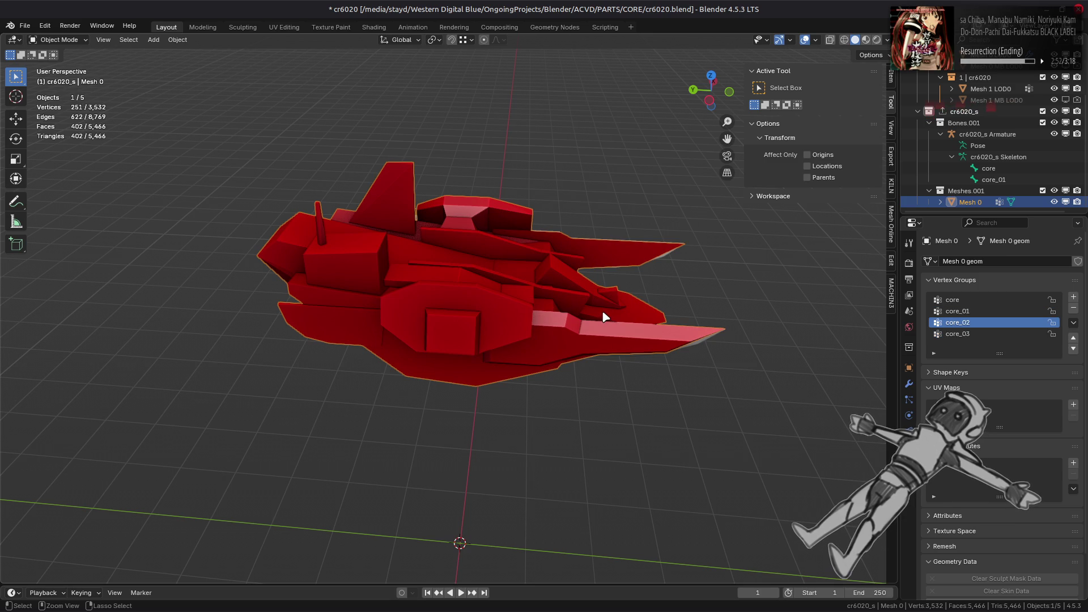
{"action": "left_click", "coordinate": [1073, 308]}
In vertex select mode, check the core_03, core and core_01 group selections, then clear and leave Edit Mode
{"action": "key", "text": "Tab"}
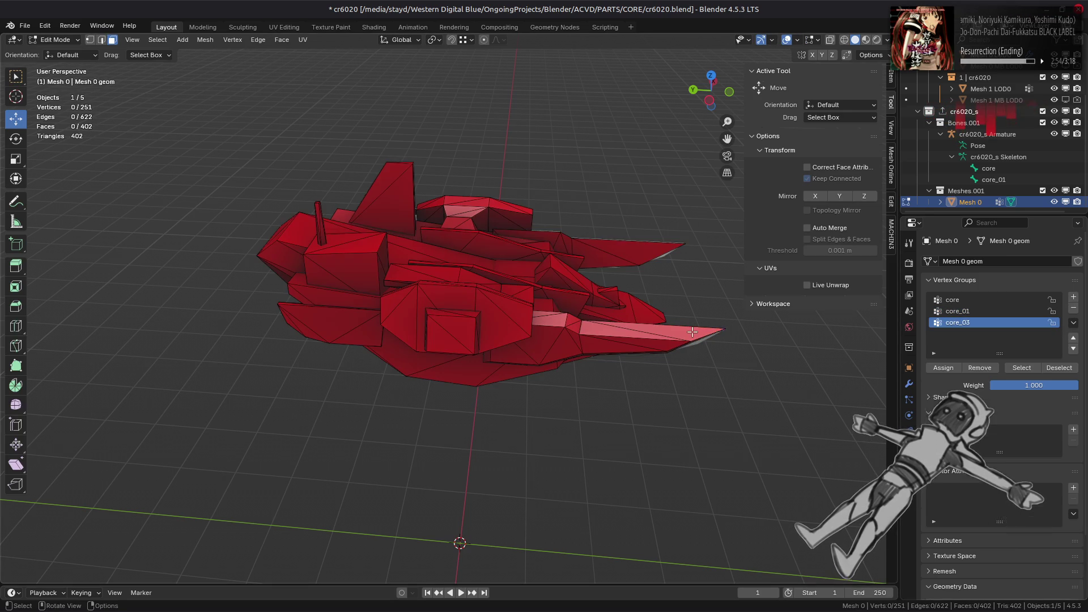
{"action": "key", "text": "1"}
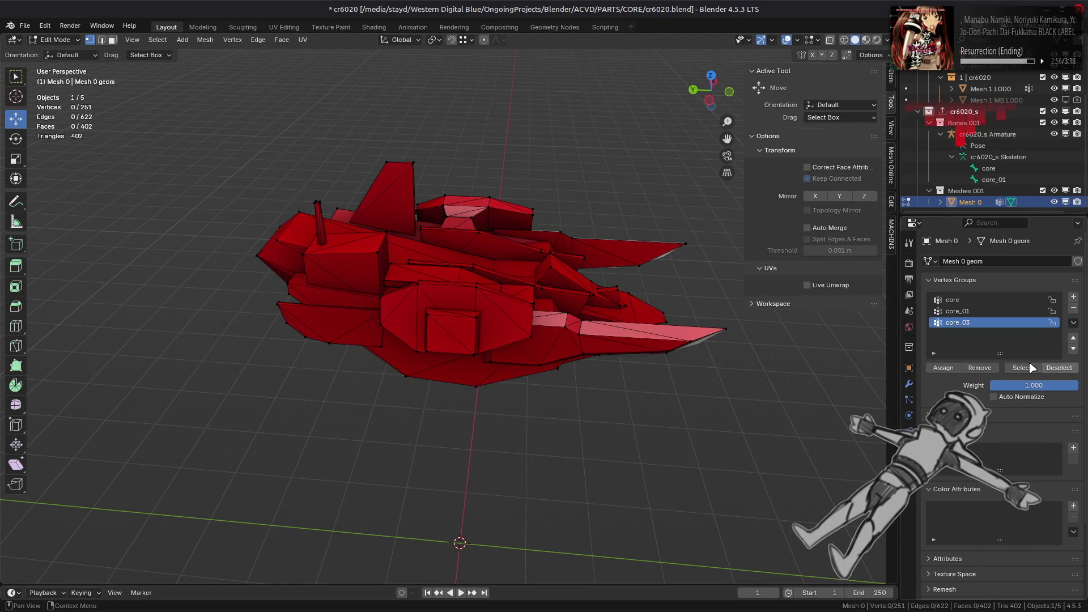
{"action": "left_click", "coordinate": [1033, 367]}
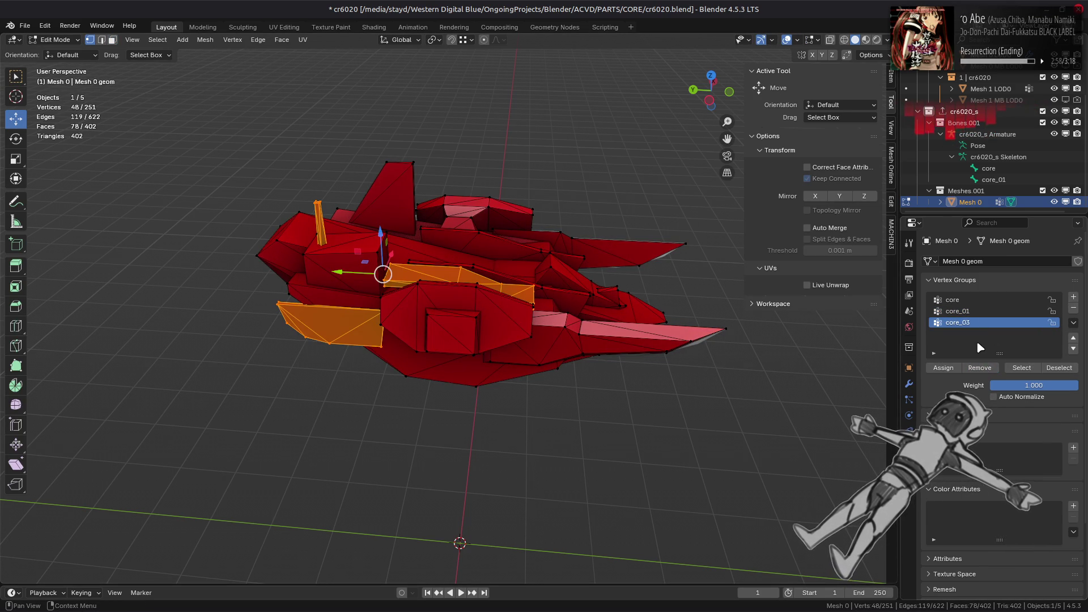
{"action": "left_click", "coordinate": [973, 299]}
{"action": "left_click", "coordinate": [942, 368]}
{"action": "left_click", "coordinate": [973, 311]}
{"action": "key", "text": "alt+a"}
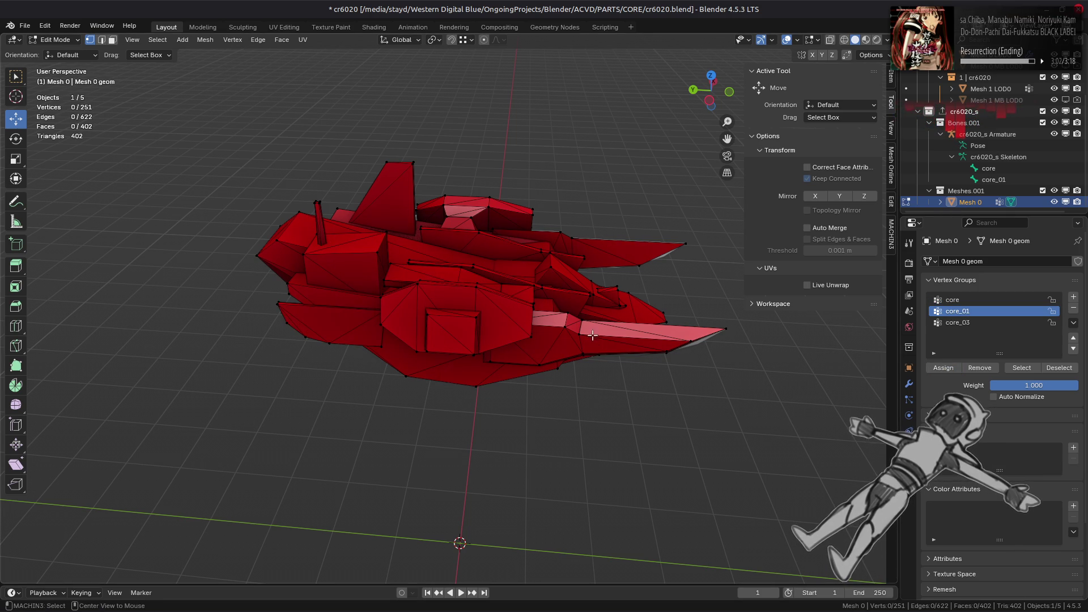
{"action": "key", "text": "Tab"}
Delete the core_03 vertex group and save cr6020.blend
{"action": "left_click", "coordinate": [973, 322]}
{"action": "left_click", "coordinate": [1068, 311]}
{"action": "middle_click_drag", "start_coordinate": [771, 292], "coordinate": [681, 277]}
{"action": "key", "text": "ctrl+s"}
{"action": "left_click", "coordinate": [24, 26]}
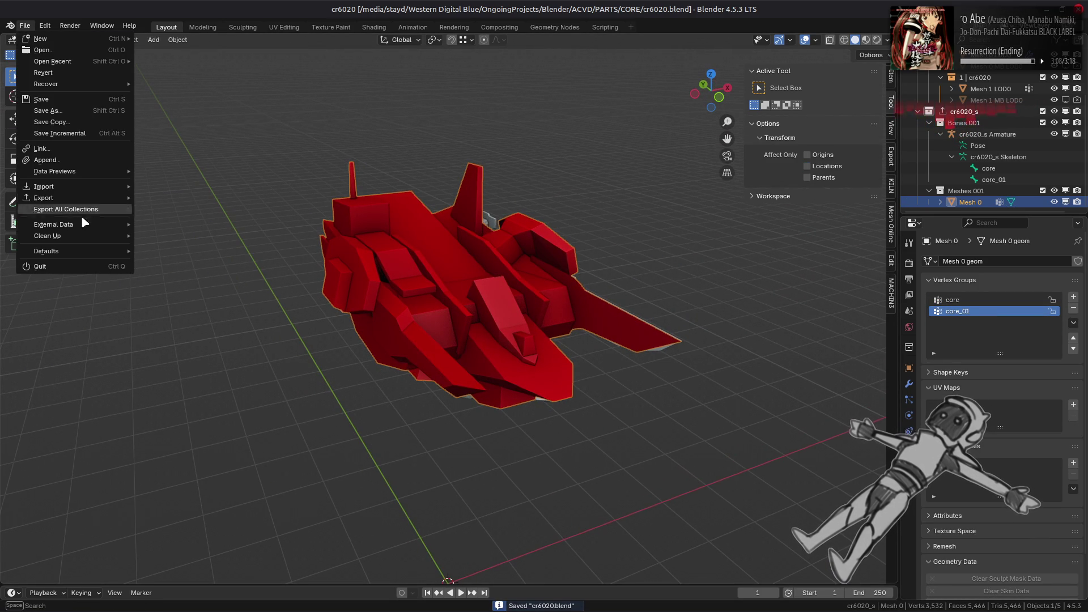
Purge unused data-blocks from the file via File > Clean Up
{"action": "mouse_move", "coordinate": [85, 236]}
{"action": "left_click", "coordinate": [170, 231]}
{"action": "left_click", "coordinate": [136, 306]}
{"action": "left_click", "coordinate": [133, 311]}
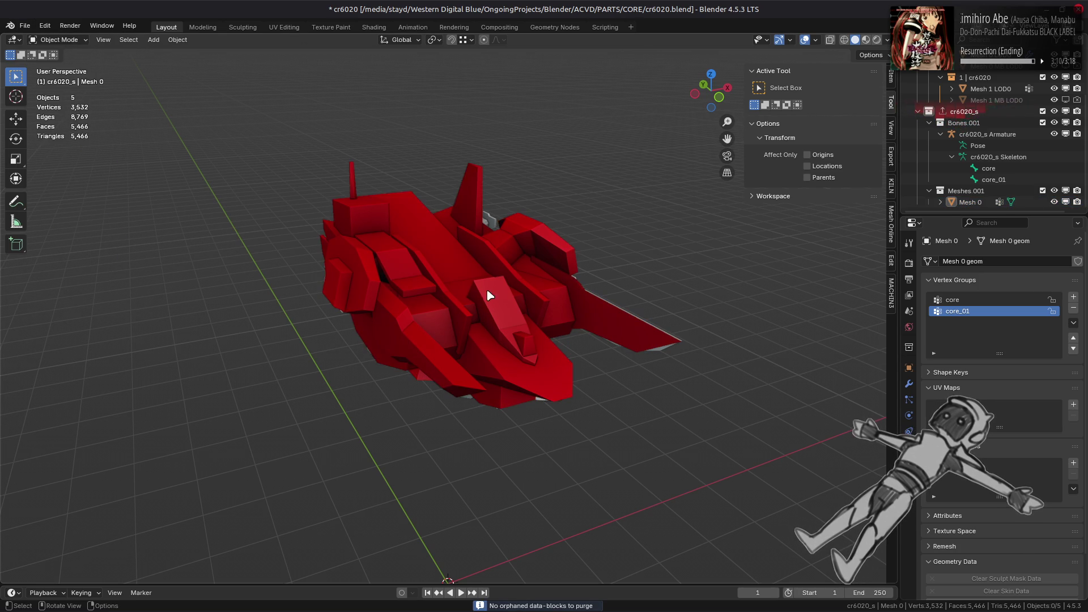
Export the cr6020_s collection as SMD from Collection properties, then exclude it in the Outliner
{"action": "scroll", "coordinate": [966, 154], "scroll_direction": "up", "scroll_amount": 3}
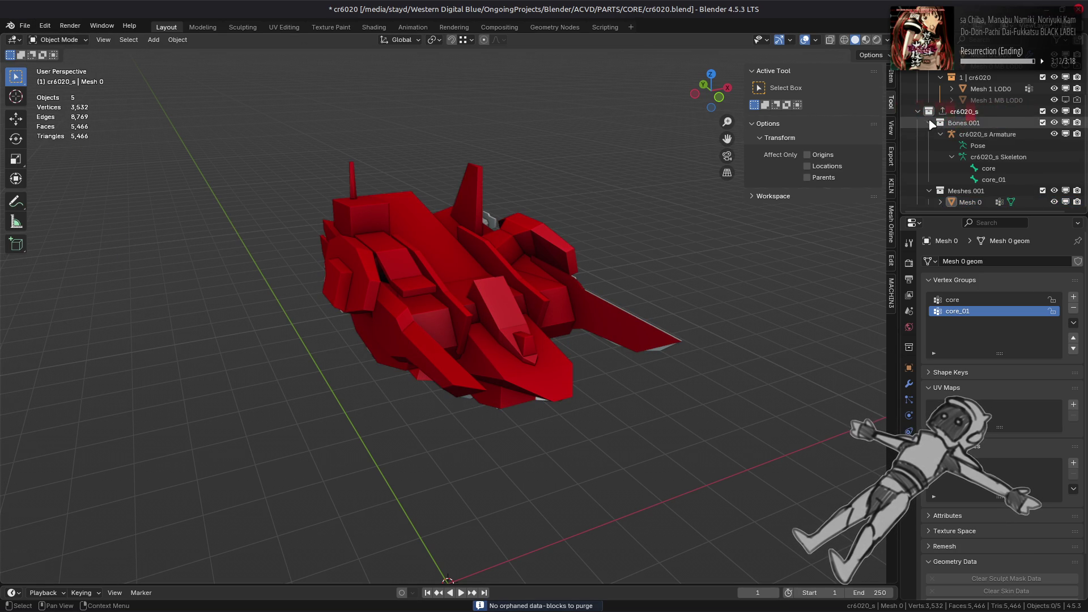
{"action": "left_click", "coordinate": [963, 167]}
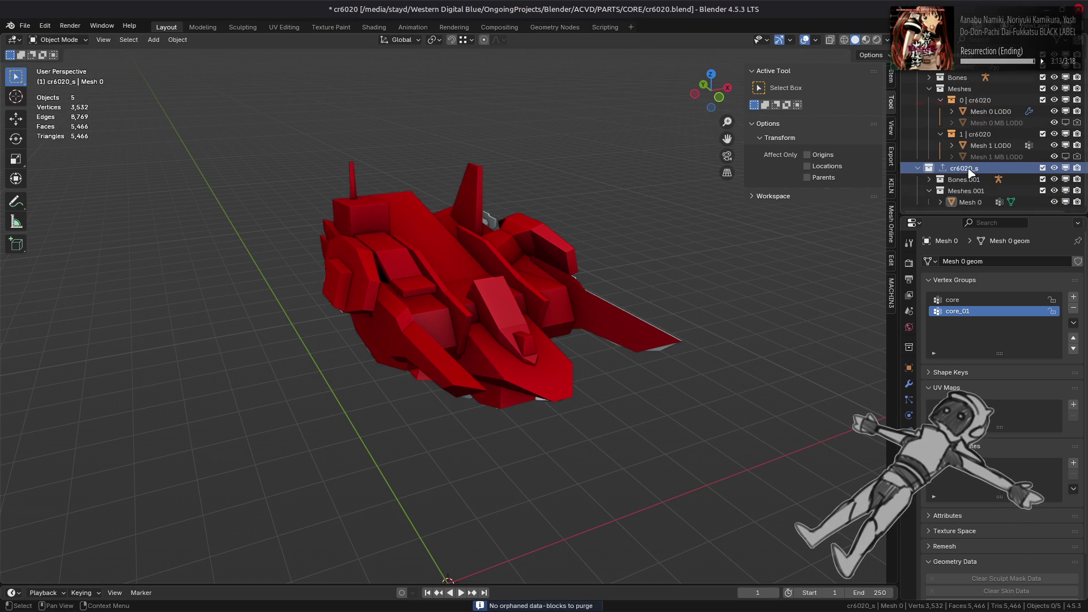
{"action": "left_click", "coordinate": [909, 350]}
{"action": "left_click", "coordinate": [1071, 506]}
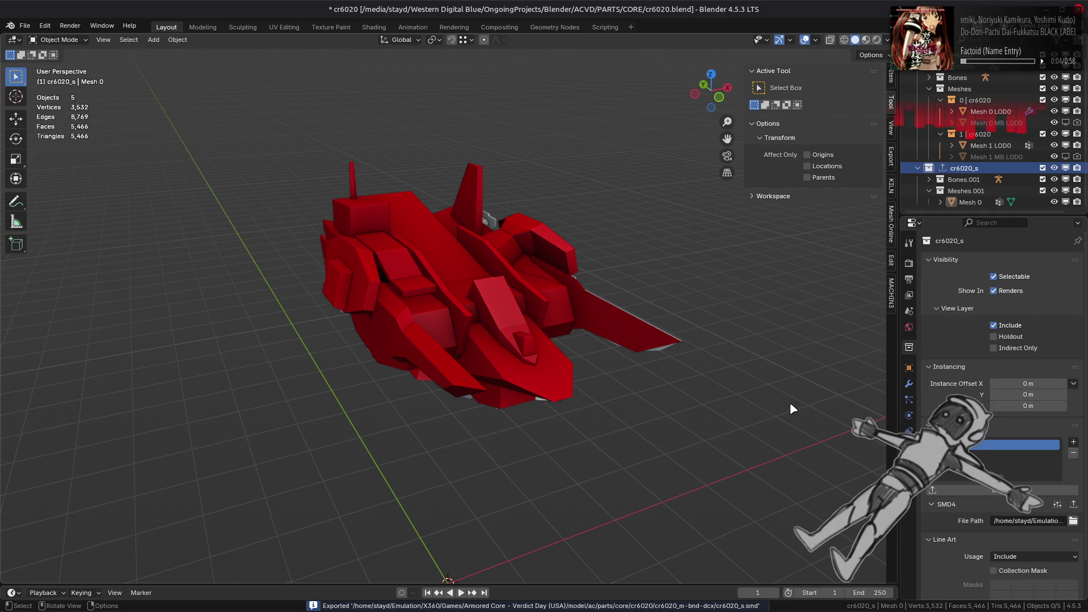
{"action": "scroll", "coordinate": [1008, 158], "scroll_direction": "up", "scroll_amount": 1}
{"action": "left_click", "coordinate": [1042, 179]}
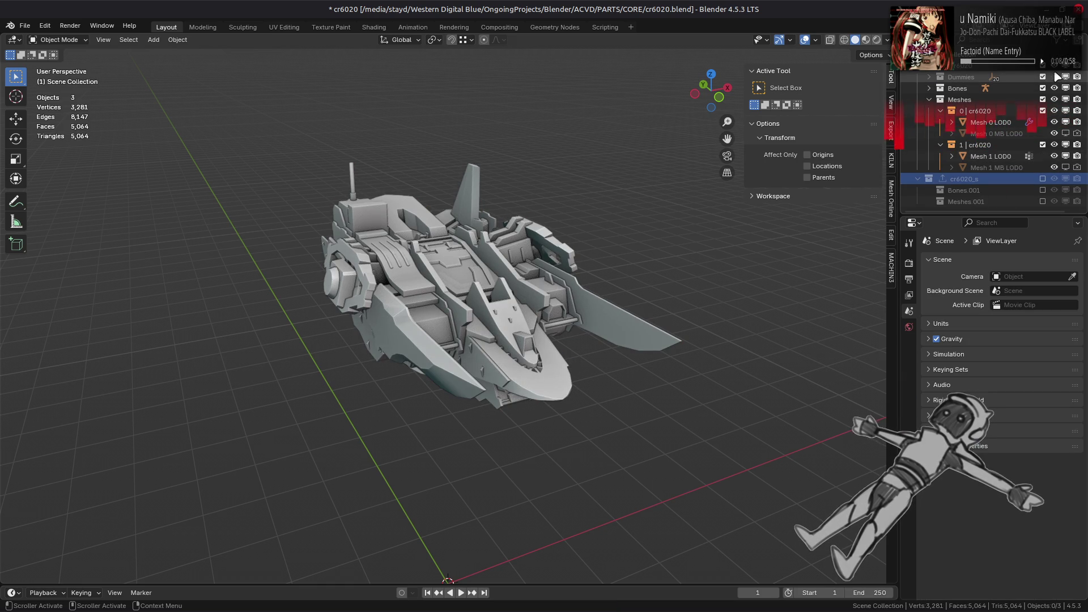
Switch the viewport shading to Material Preview to show the ship's textures
{"action": "left_click", "coordinate": [866, 40]}
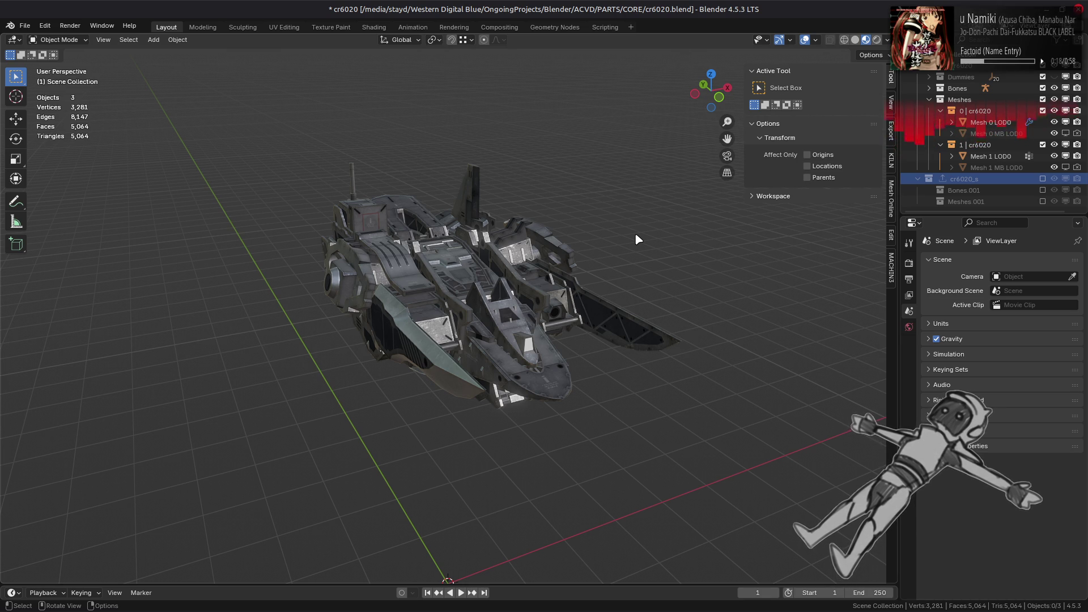
Zoom in until the textured ship fills most of the viewport
{"action": "scroll", "coordinate": [636, 235], "scroll_direction": "up", "scroll_amount": 5}
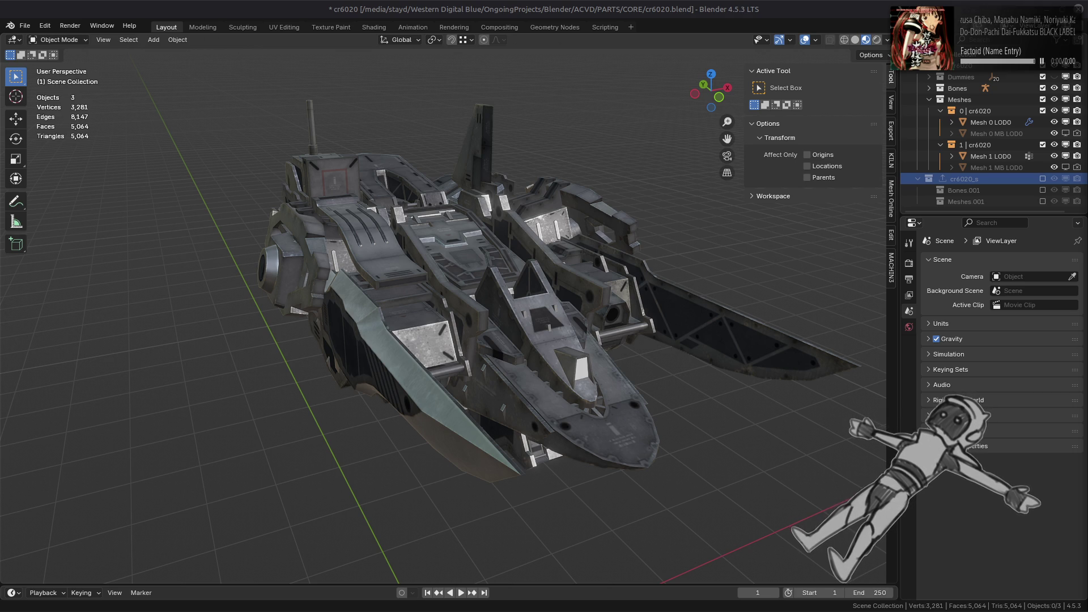
Look over the textured cr6020 ship, which shows 3,281 vertices and 5,064 triangles
{"action": "mouse_move", "coordinate": [651, 611]}
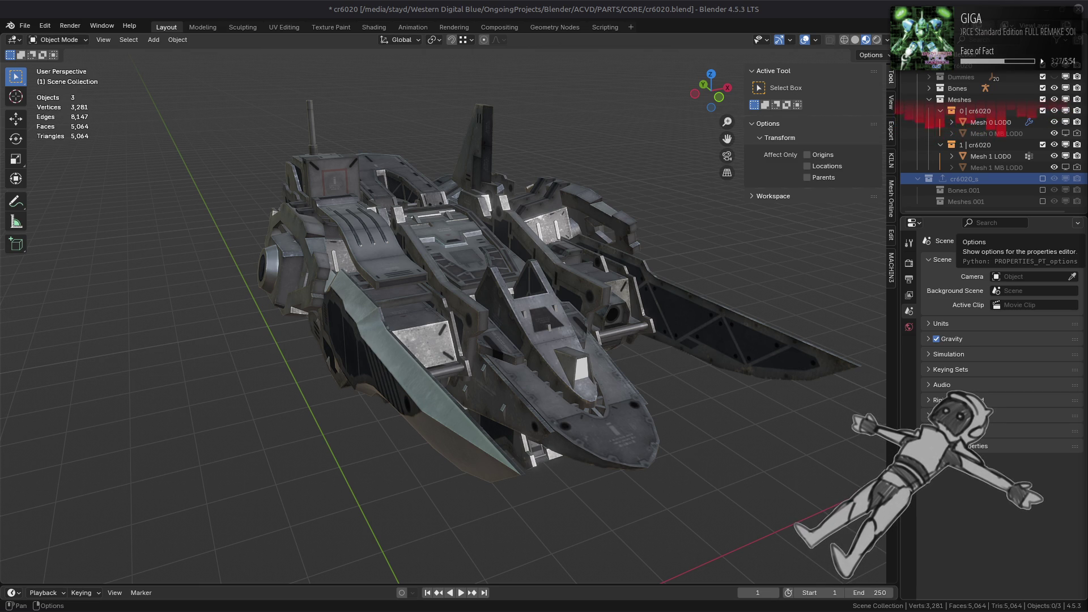
{"action": "mouse_move", "coordinate": [310, 604]}
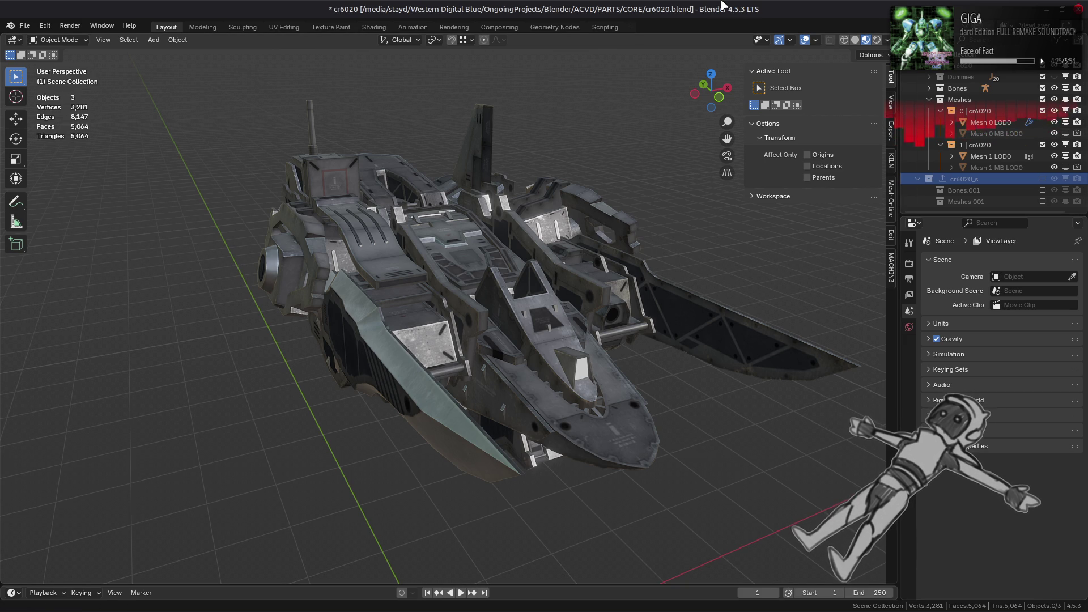
Enable Shadows in the EEVEE Render properties and orbit the view around the ship
{"action": "left_click", "coordinate": [908, 263]}
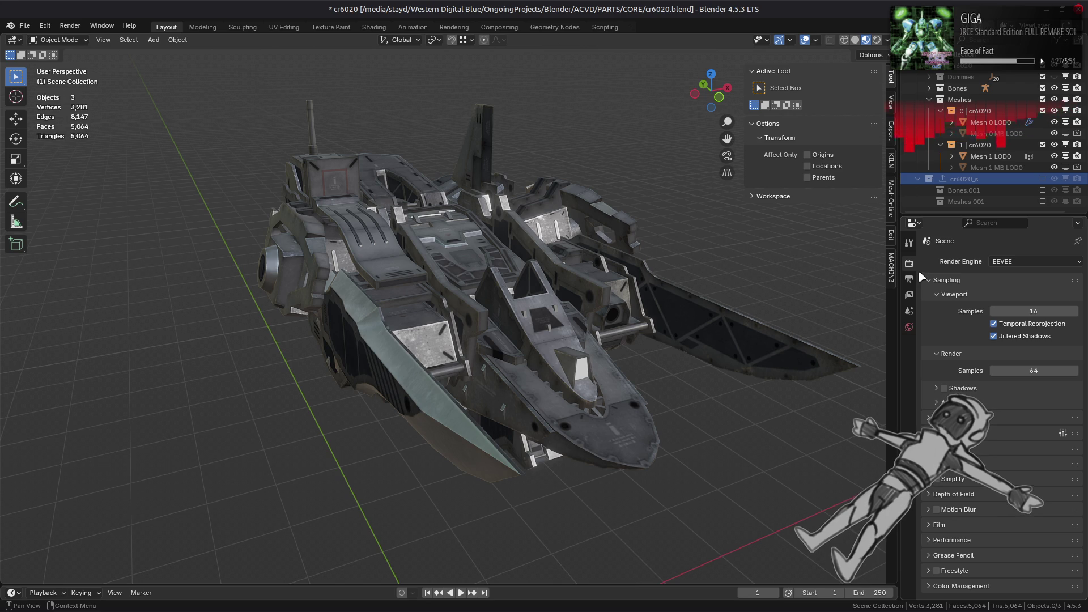
{"action": "left_click", "coordinate": [944, 389]}
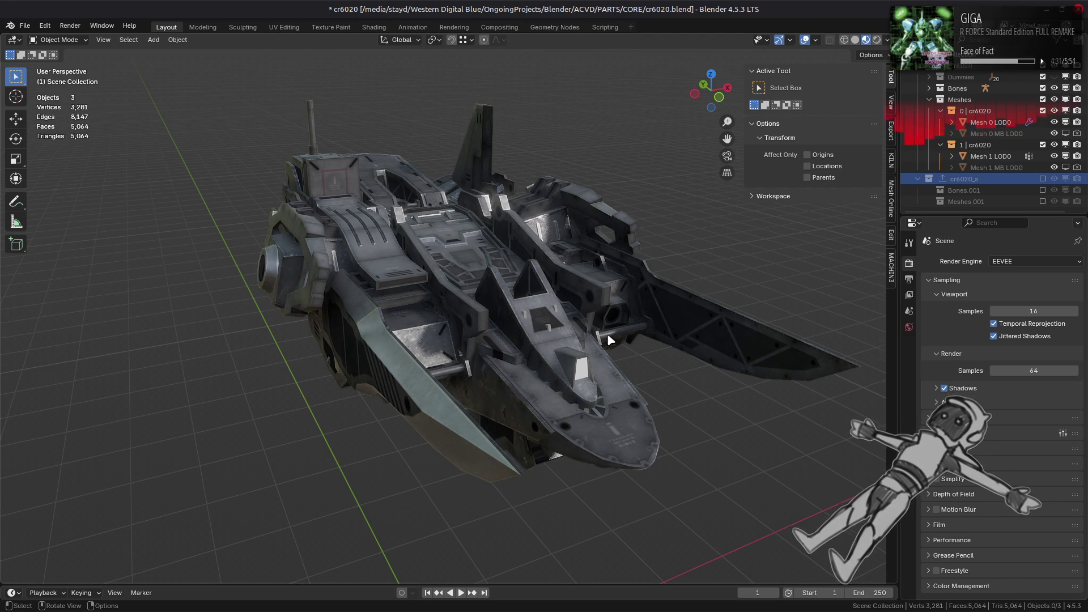
{"action": "scroll", "coordinate": [624, 344], "scroll_direction": "down", "scroll_amount": 3}
{"action": "mouse_move", "coordinate": [623, 344]}
{"action": "middle_mouse_down"}
{"action": "mouse_move", "coordinate": [651, 345]}
{"action": "mouse_move", "coordinate": [618, 337]}
{"action": "mouse_move", "coordinate": [666, 342]}
{"action": "middle_mouse_up"}
{"action": "left_click", "coordinate": [887, 40]}
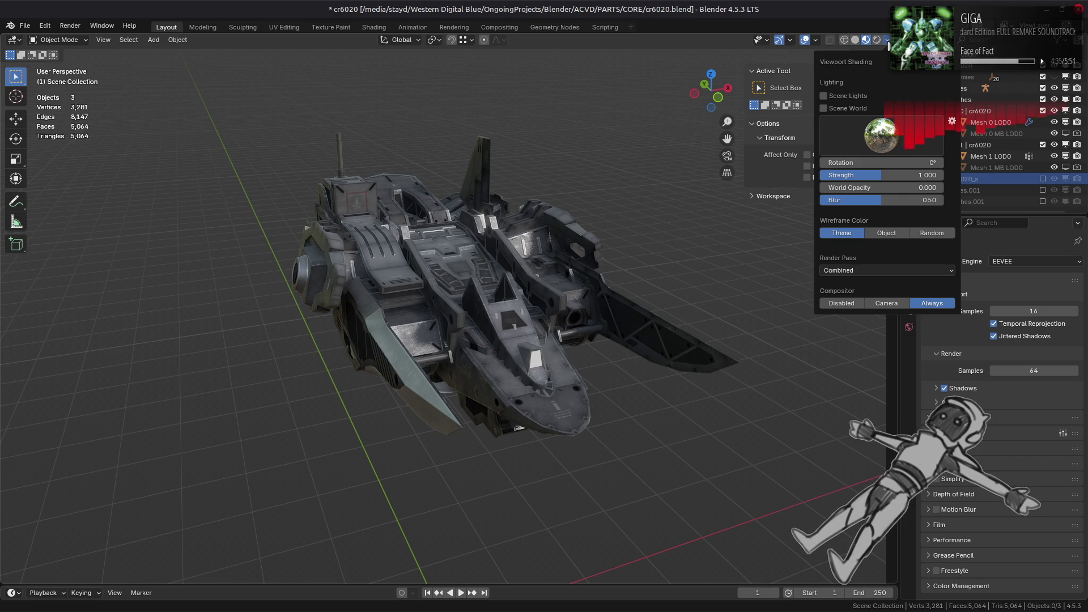
Try several HDRI presets on the ship, including a darker bluer one, and rotate the lighting
{"action": "left_click", "coordinate": [882, 132]}
{"action": "left_click", "coordinate": [682, 181]}
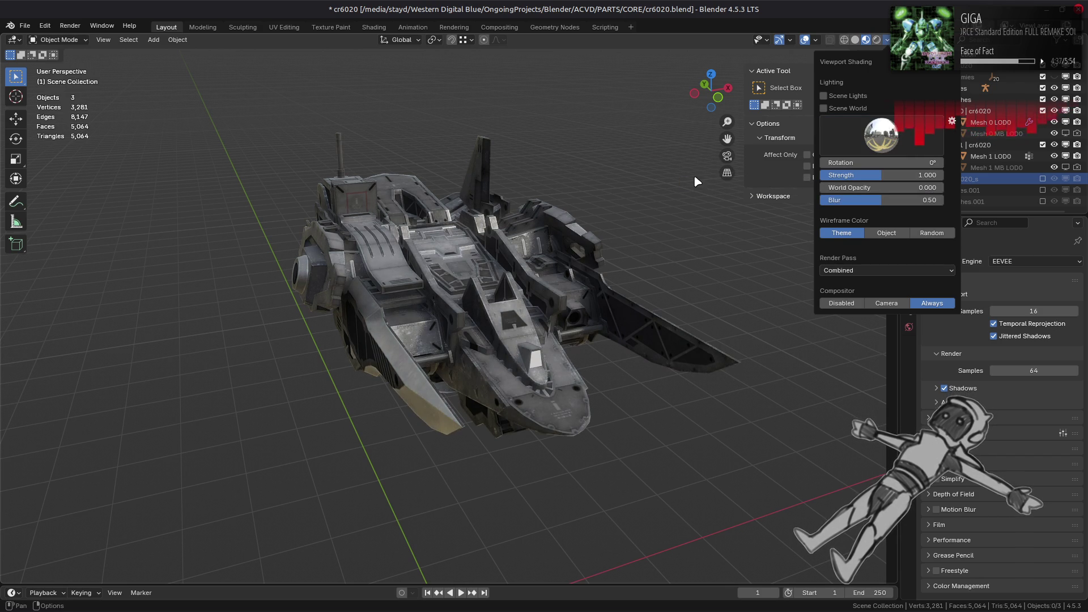
{"action": "left_click", "coordinate": [882, 132]}
{"action": "left_click", "coordinate": [923, 175]}
{"action": "left_click", "coordinate": [883, 132]}
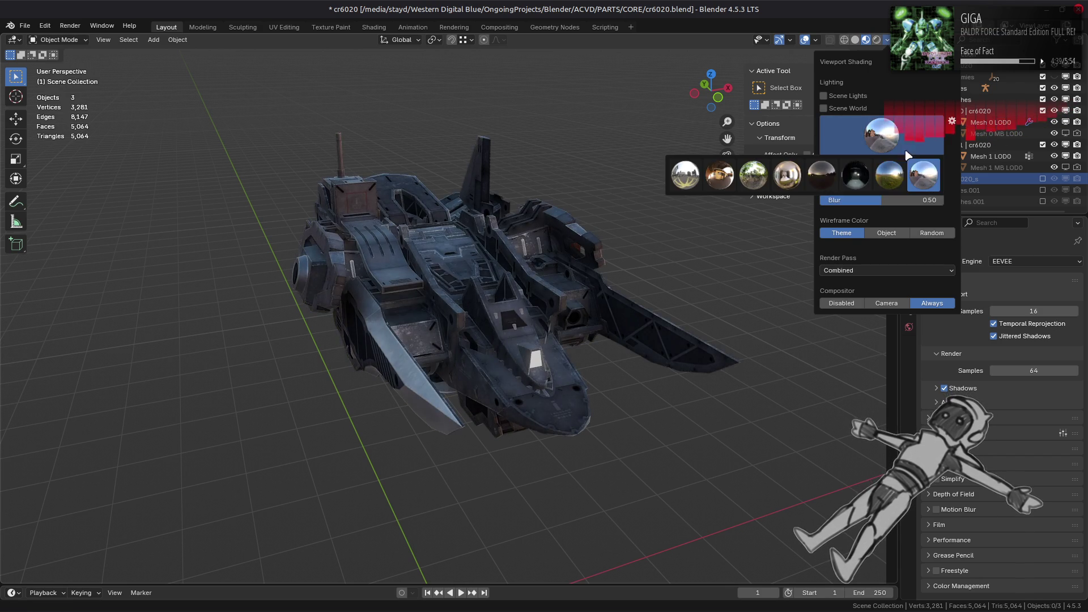
{"action": "left_click", "coordinate": [888, 173]}
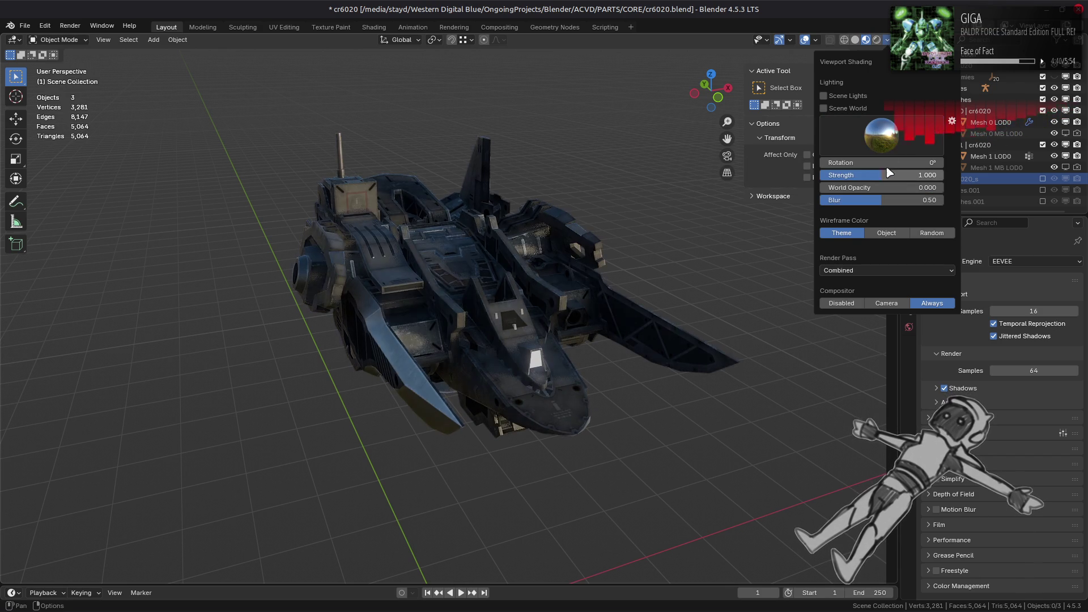
{"action": "left_click_drag", "start_coordinate": [880, 160], "coordinate": [912, 160]}
{"action": "left_click", "coordinate": [882, 131]}
{"action": "left_click", "coordinate": [918, 185]}
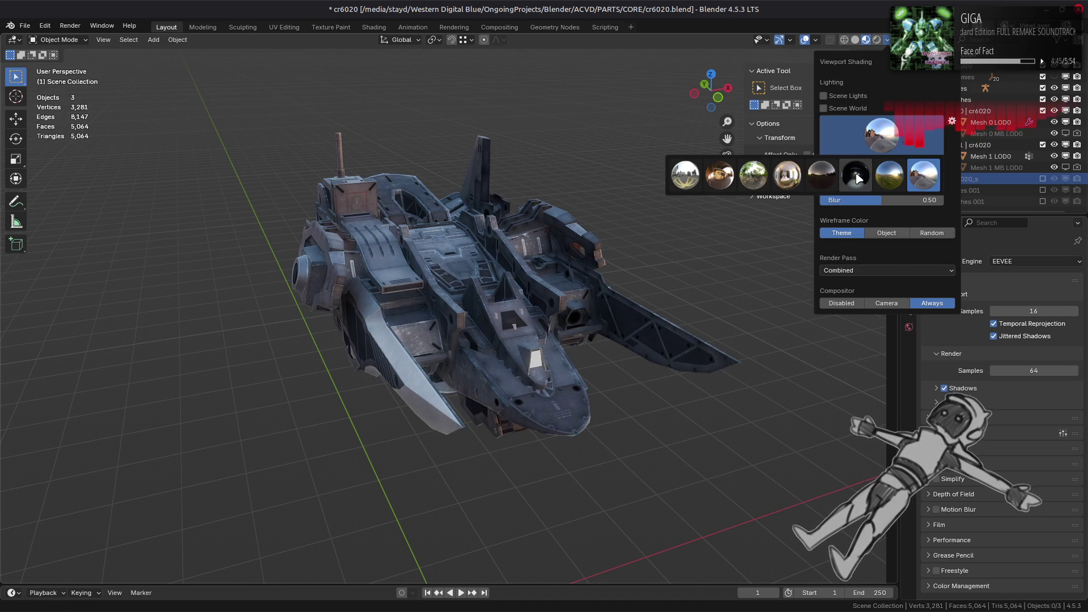
Compare the dark studio, dark-horizon, bright interior and brown-toned HDRIs at strength 1
{"action": "left_click", "coordinate": [855, 174]}
{"action": "left_click", "coordinate": [881, 134]}
{"action": "left_click", "coordinate": [831, 178]}
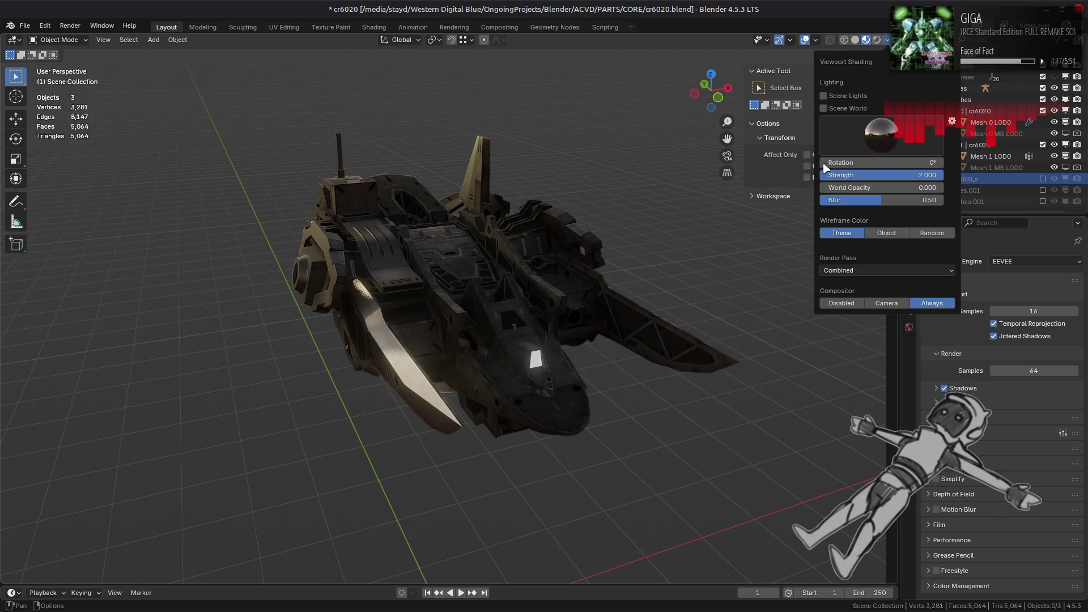
{"action": "left_click", "coordinate": [856, 141]}
{"action": "left_click", "coordinate": [787, 175]}
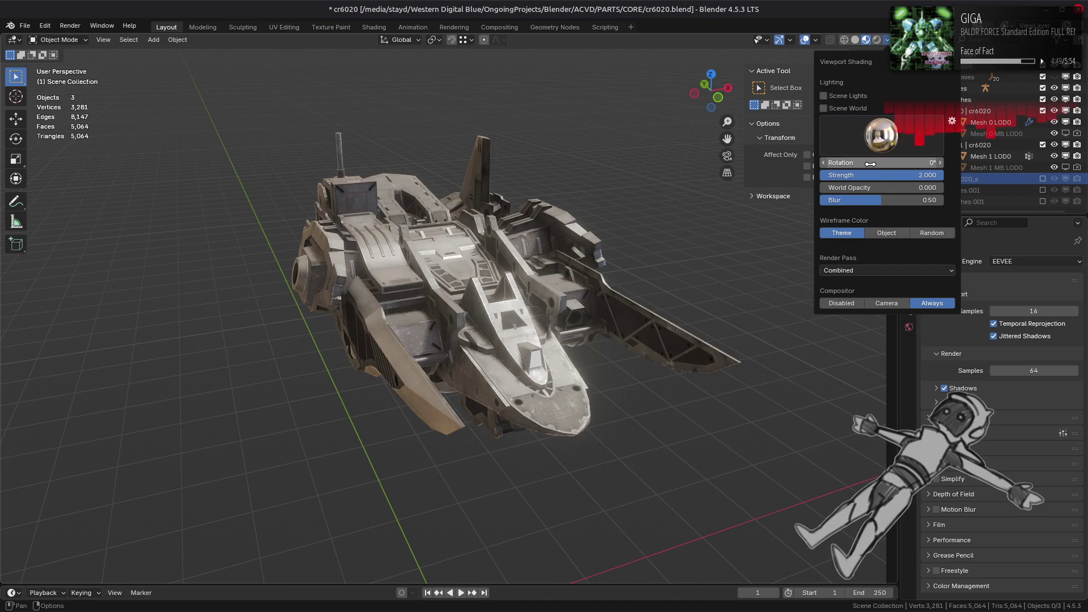
{"action": "left_click", "coordinate": [879, 177]}
{"action": "type", "text": "1"}
{"action": "key", "text": "Return"}
{"action": "left_click", "coordinate": [870, 139]}
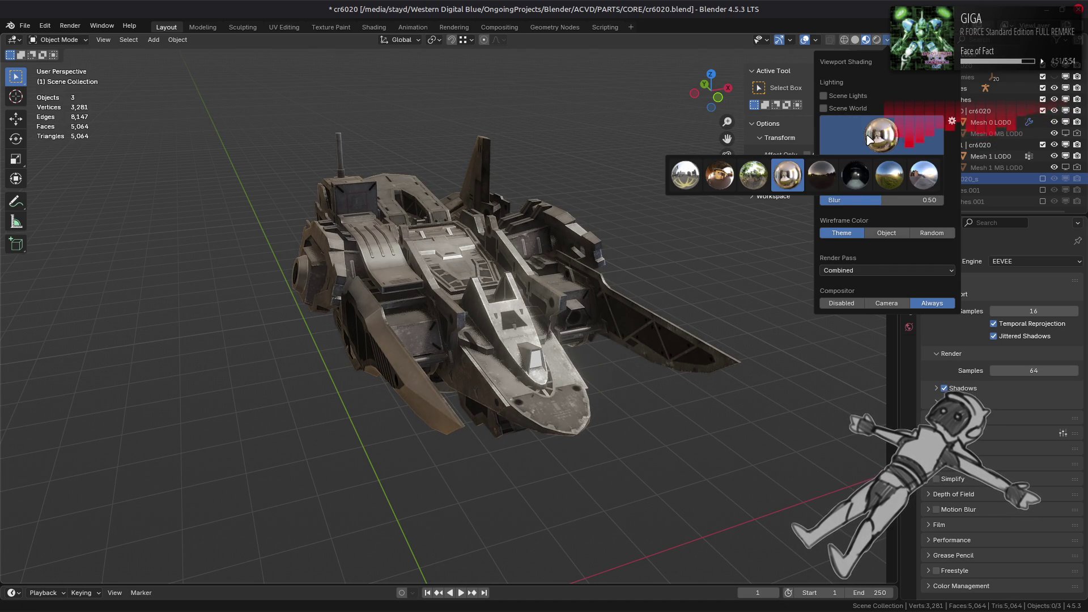
{"action": "left_click", "coordinate": [721, 176]}
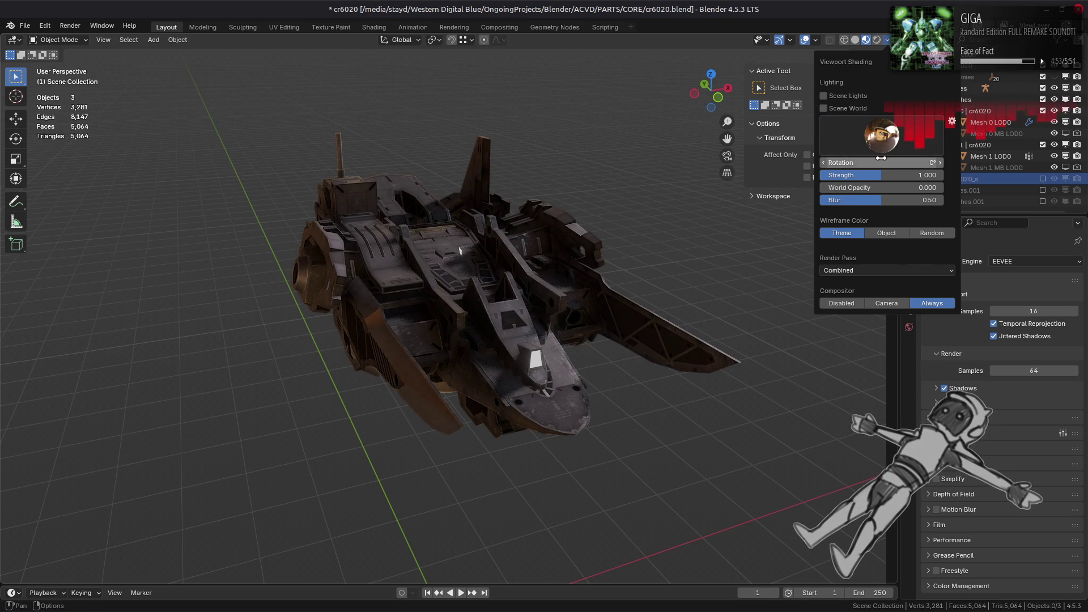
{"action": "mouse_move", "coordinate": [740, 222]}
{"action": "middle_mouse_down"}
{"action": "mouse_move", "coordinate": [527, 218]}
{"action": "mouse_move", "coordinate": [681, 229]}
{"action": "mouse_move", "coordinate": [625, 232]}
{"action": "middle_mouse_up"}
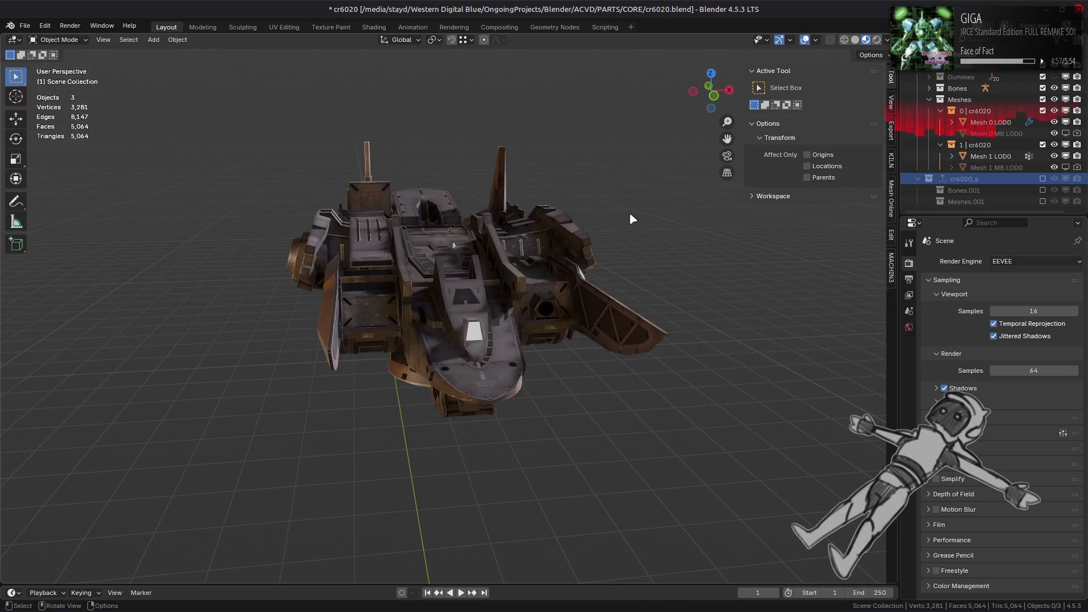
Settle on the first studio HDRI at strength 1.0 and save cr6020.blend
{"action": "left_click", "coordinate": [886, 40]}
{"action": "left_click", "coordinate": [881, 135]}
{"action": "left_click", "coordinate": [689, 183]}
{"action": "left_click", "coordinate": [869, 175]}
{"action": "type", "text": "0.5"}
{"action": "key", "text": "Return"}
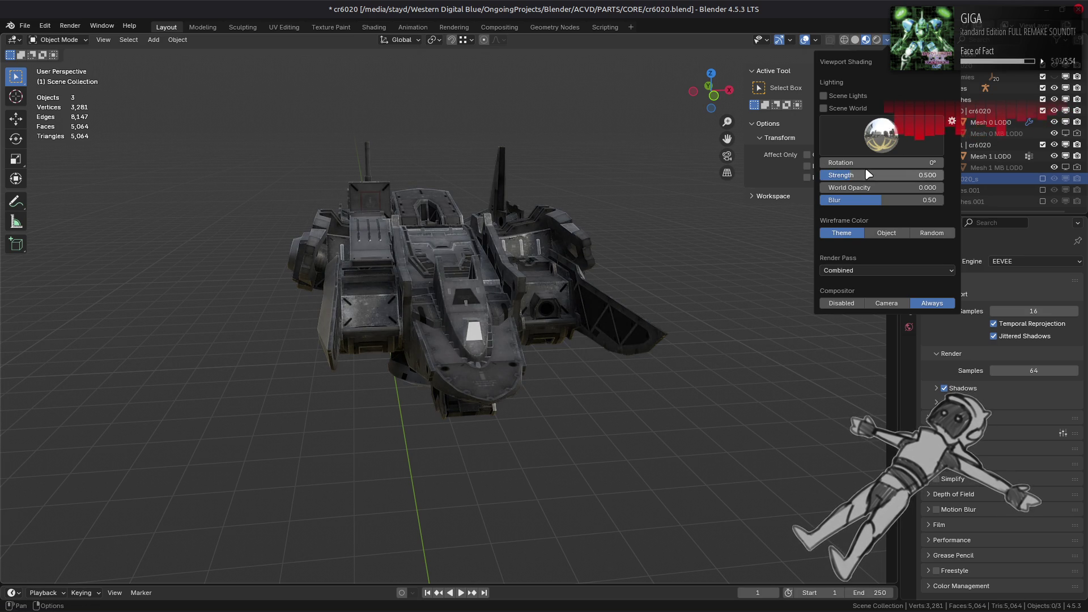
{"action": "key", "text": "BackSpace"}
{"action": "middle_click_drag", "start_coordinate": [590, 256], "coordinate": [544, 252]}
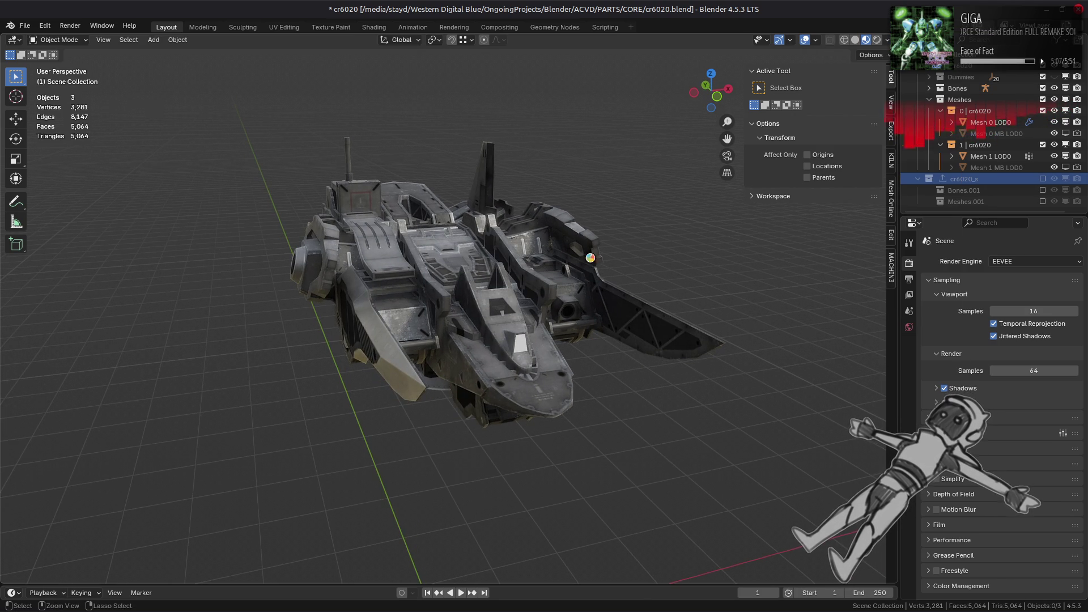
{"action": "key", "text": "ctrl+s"}
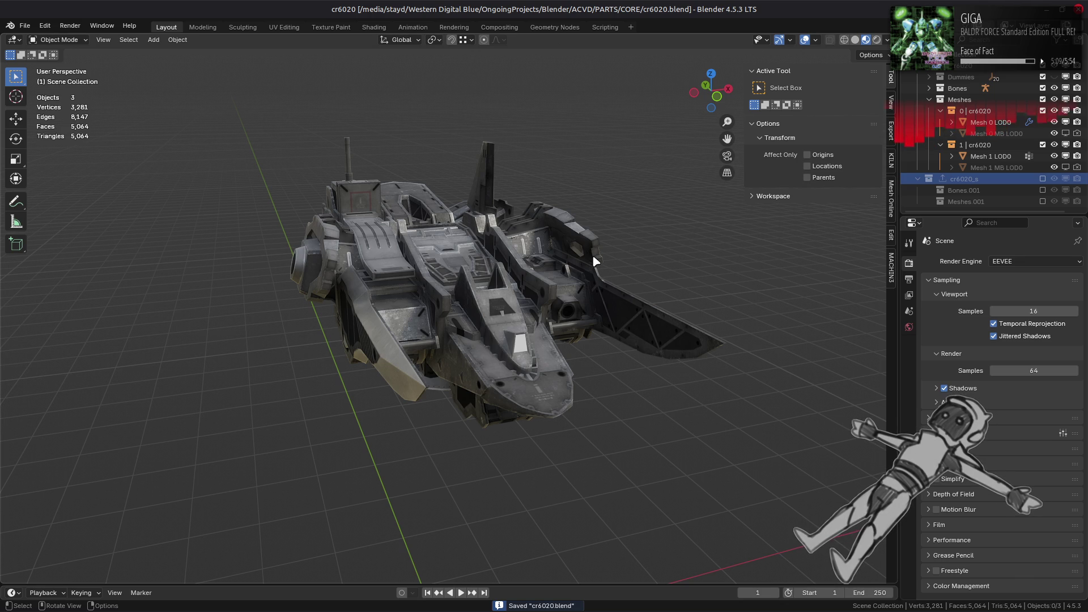
{"action": "left_click", "coordinate": [990, 123]}
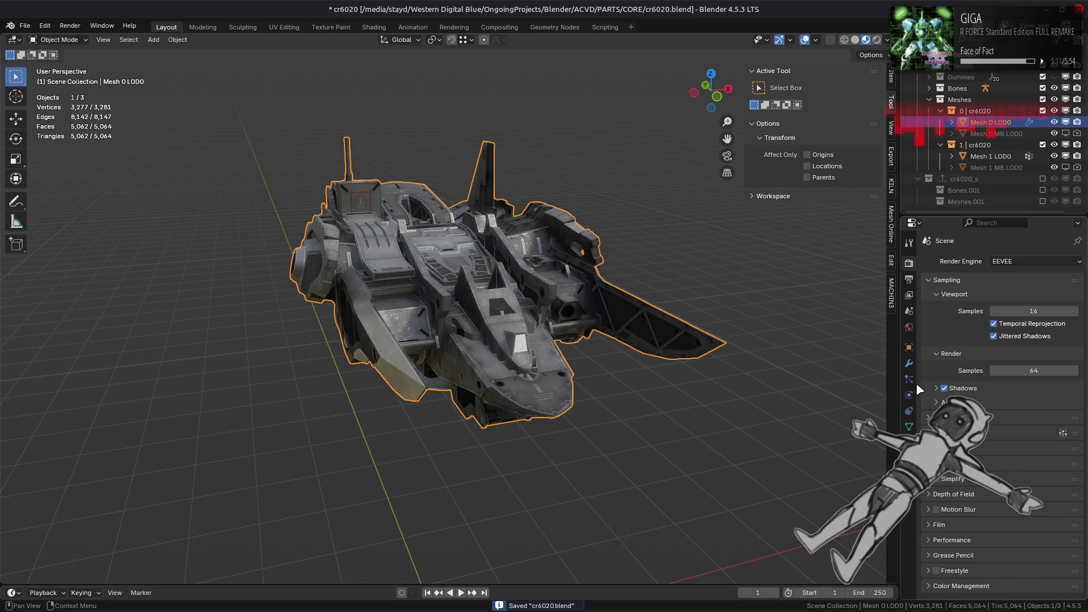
Apply Mesh 0 LOD0's Triangulate and WeightedNormal modifiers, then show Mesh 0 MB LOD0 and hide LOD0
{"action": "left_click", "coordinate": [909, 364]}
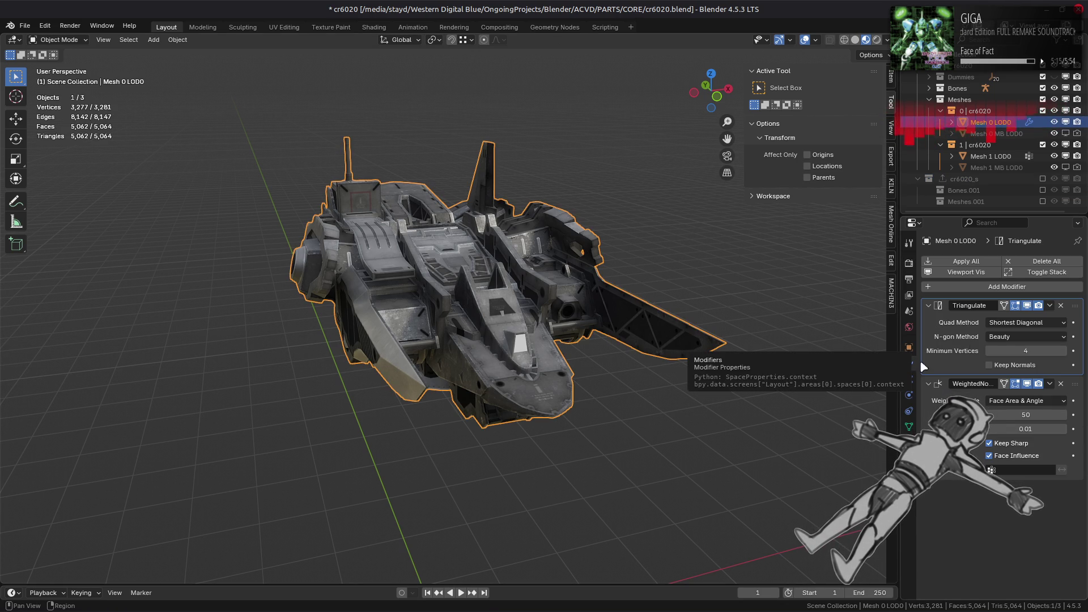
{"action": "left_click", "coordinate": [982, 267]}
{"action": "left_click", "coordinate": [1065, 133]}
{"action": "left_click", "coordinate": [997, 133]}
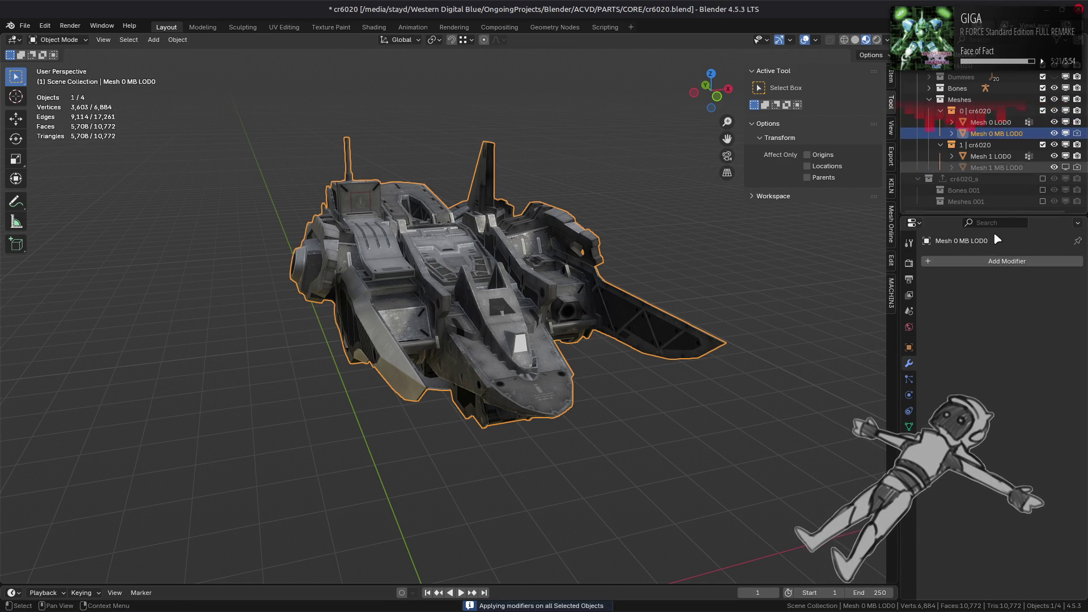
{"action": "left_click", "coordinate": [1054, 122]}
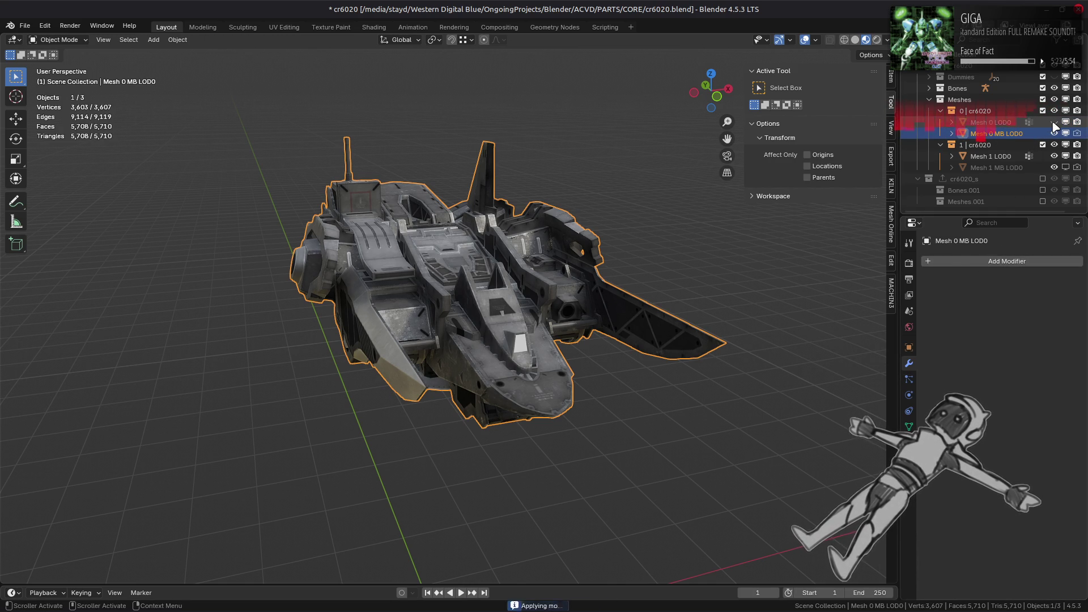
{"action": "left_click", "coordinate": [963, 261]}
Add a Data Transfer modifier to Mesh 0 MB LOD0, compare it with Mesh 0 LOD0, then remove it
{"action": "mouse_move", "coordinate": [929, 246]}
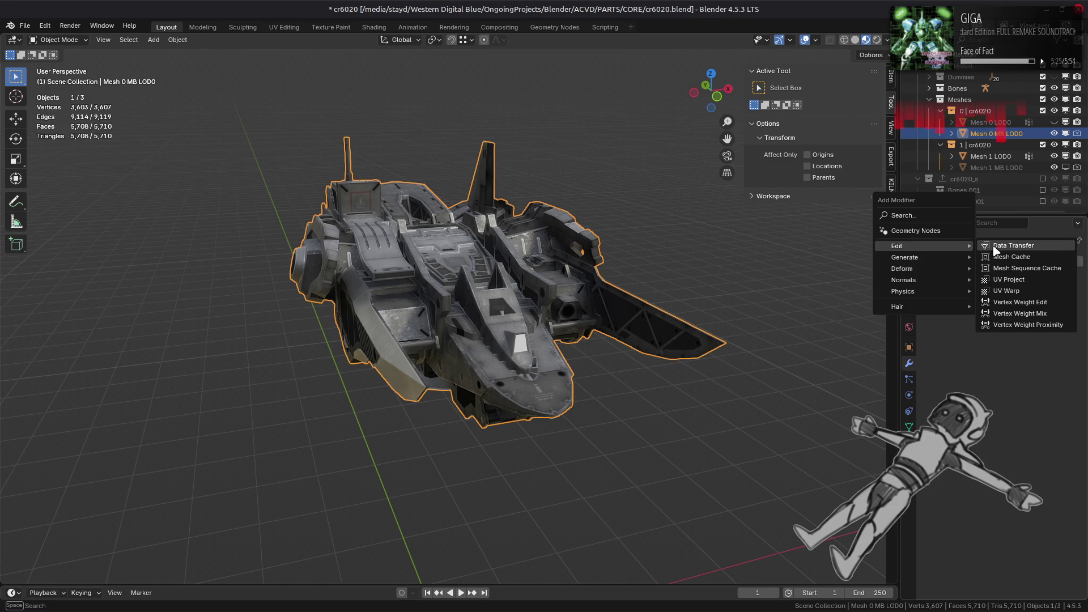
{"action": "left_click", "coordinate": [995, 246]}
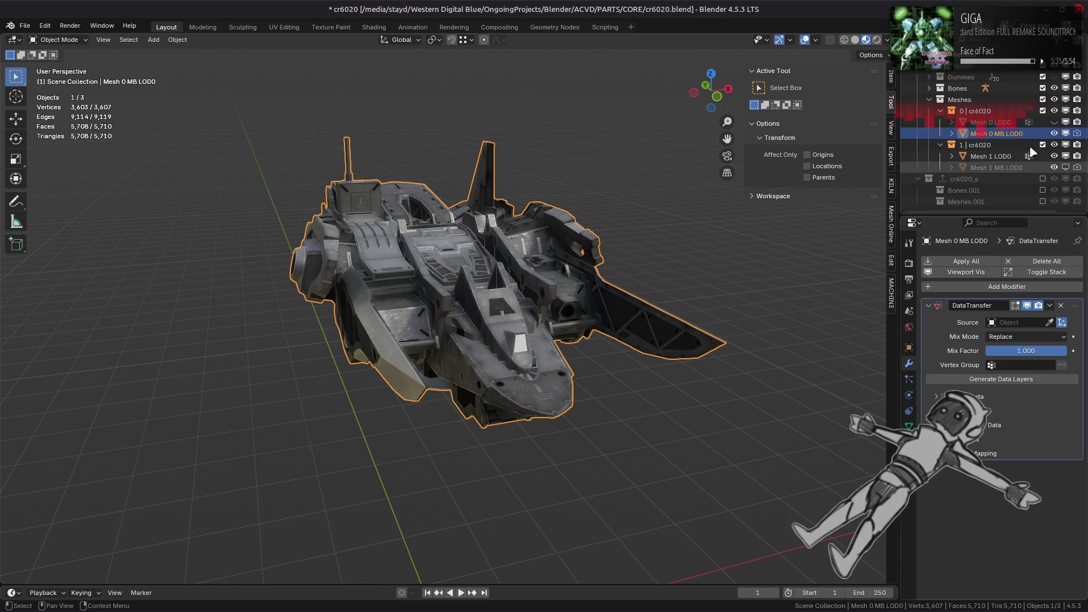
{"action": "left_click", "coordinate": [1054, 122]}
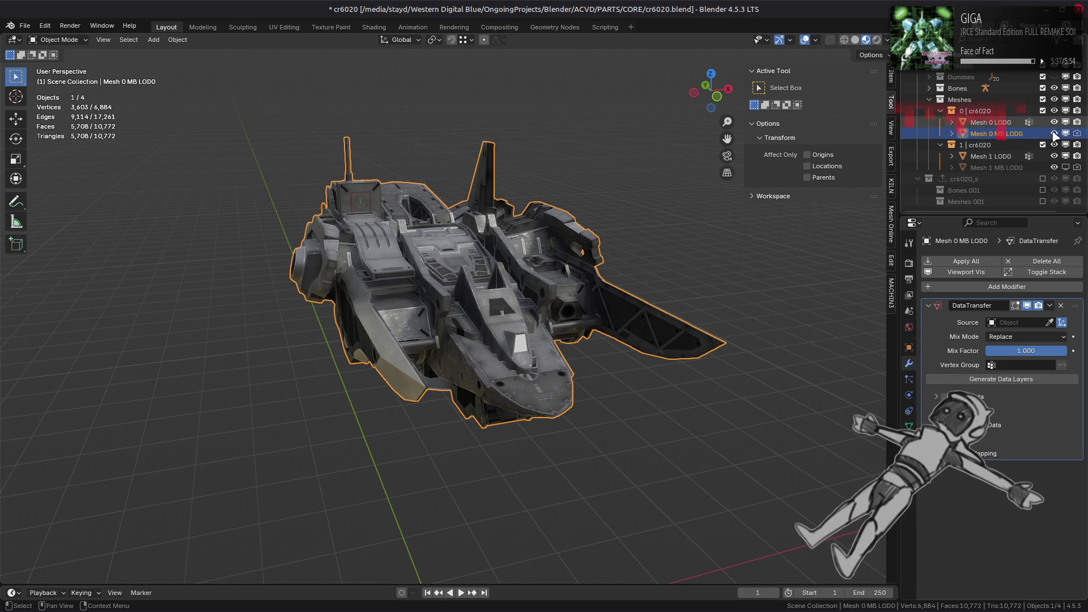
{"action": "left_click", "coordinate": [1054, 133]}
{"action": "left_click", "coordinate": [1054, 134]}
{"action": "left_click", "coordinate": [1054, 123]}
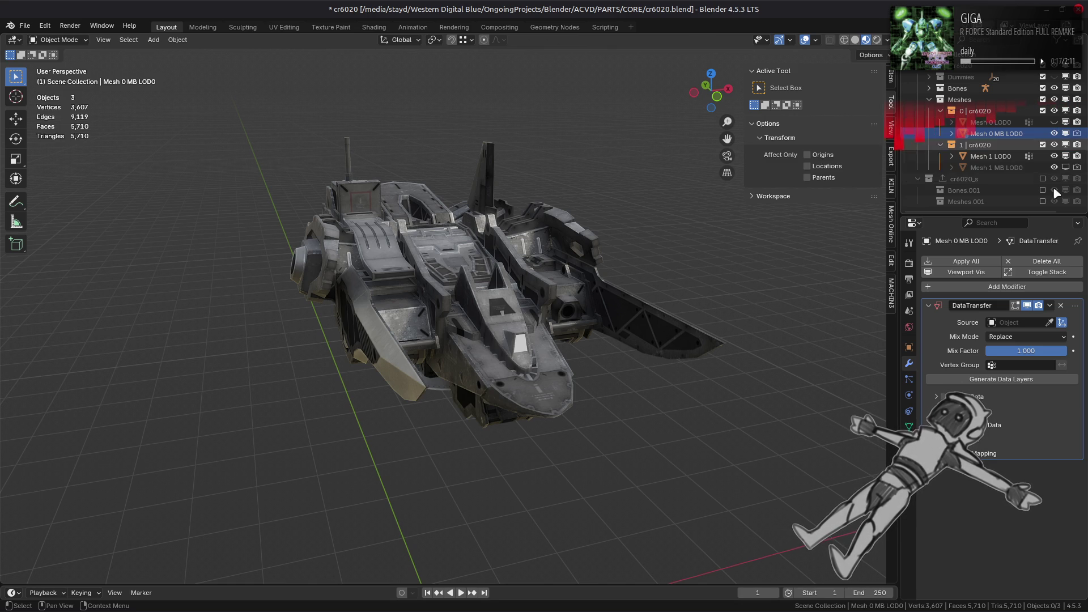
{"action": "left_click", "coordinate": [1062, 306]}
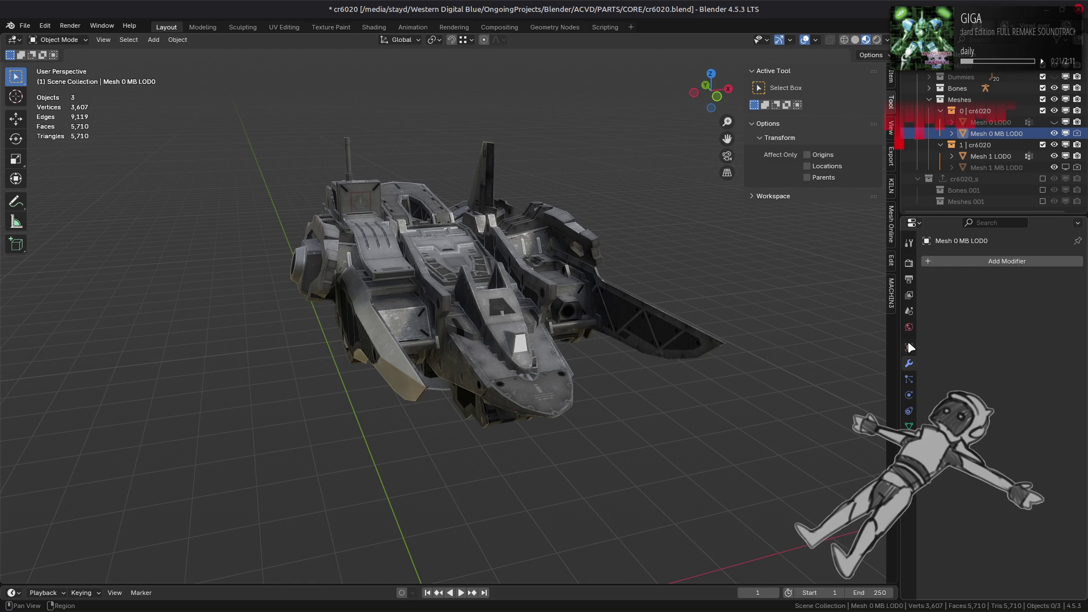
Check Mesh 0 MB LOD0's Flags custom property value of 0x80000000 in Object properties
{"action": "left_click", "coordinate": [909, 347]}
{"action": "scroll", "coordinate": [966, 510], "scroll_direction": "down", "scroll_amount": 5}
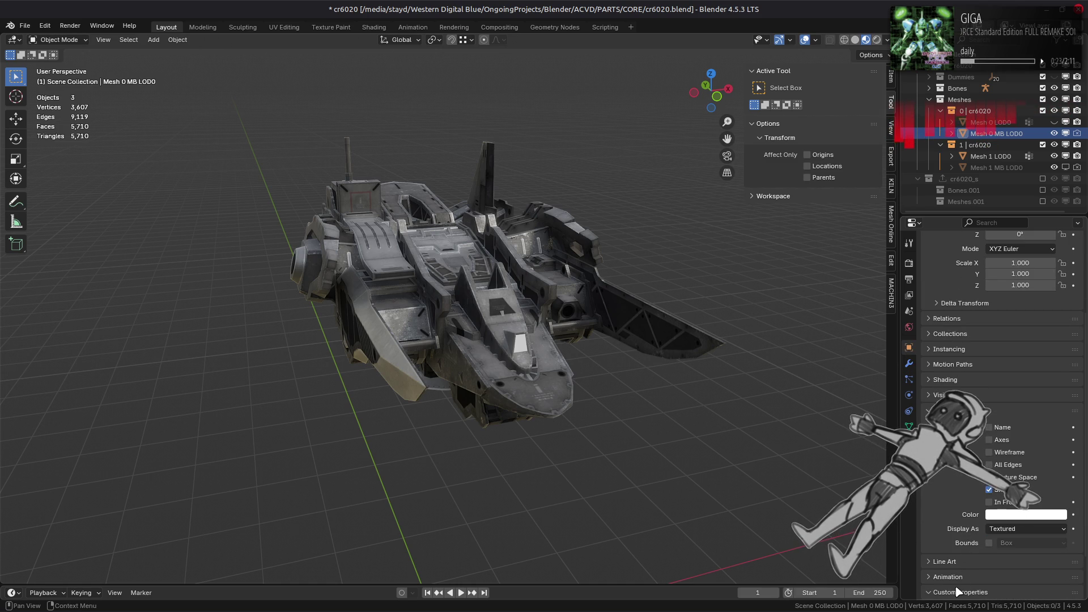
{"action": "scroll", "coordinate": [966, 553], "scroll_direction": "down", "scroll_amount": 3}
{"action": "left_click", "coordinate": [986, 537]}
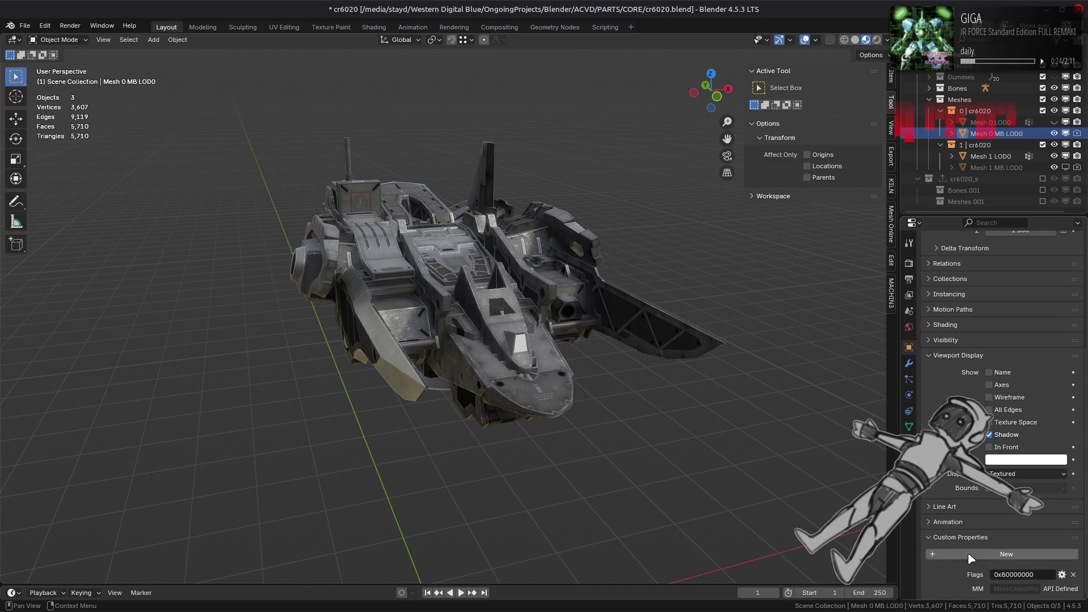
{"action": "left_click", "coordinate": [1022, 571]}
{"action": "key", "text": "Return"}
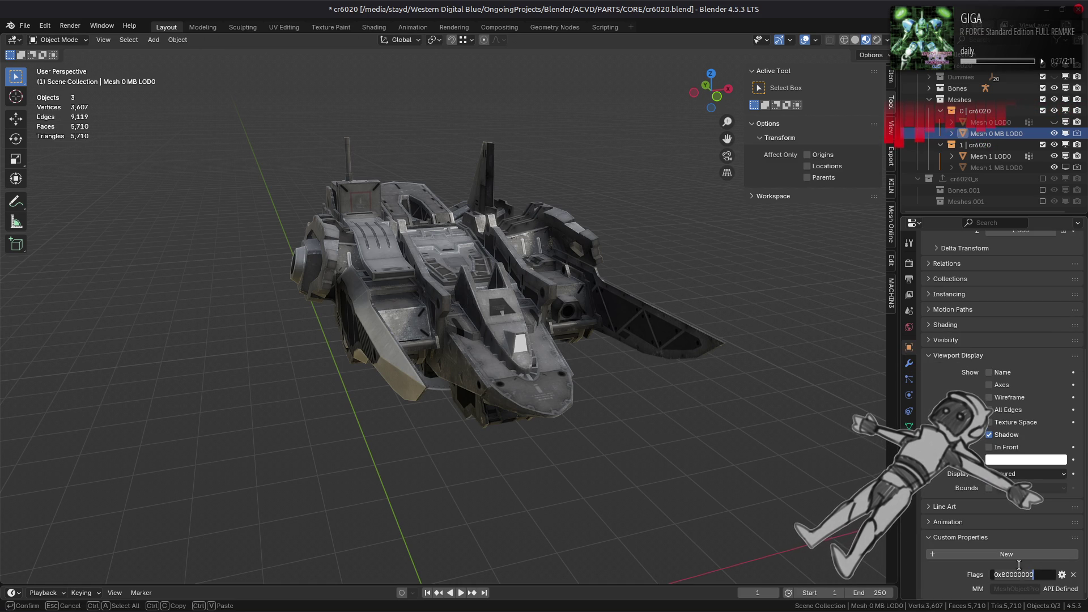
Delete Mesh 0 MB LOD0, then unhide and select Mesh 0 LOD0
{"action": "left_click", "coordinate": [1000, 134]}
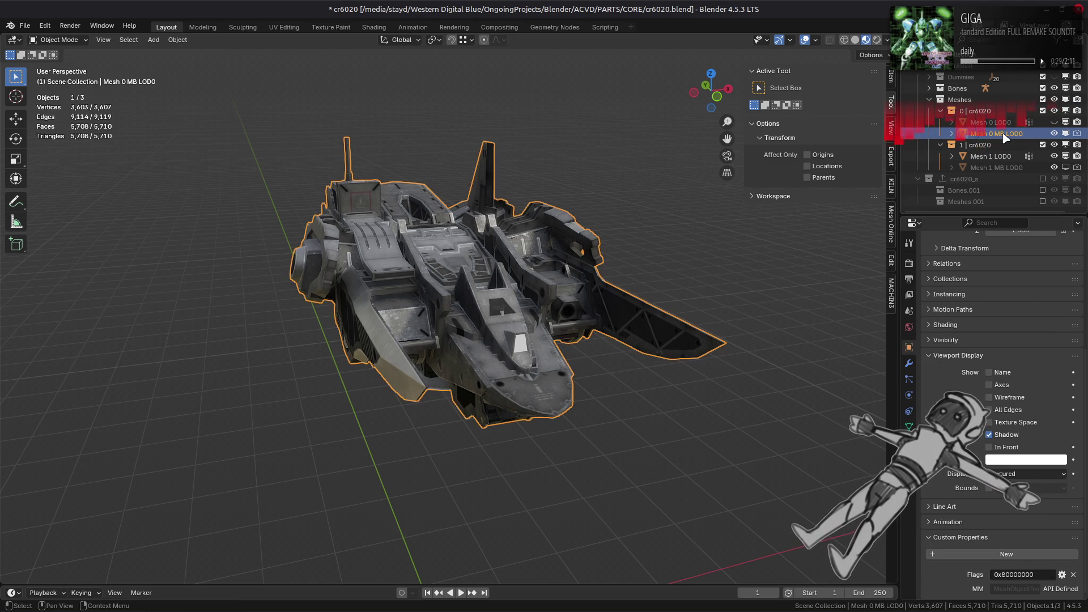
{"action": "key", "text": "Delete"}
{"action": "key", "text": "alt+h"}
{"action": "left_click", "coordinate": [1001, 123]}
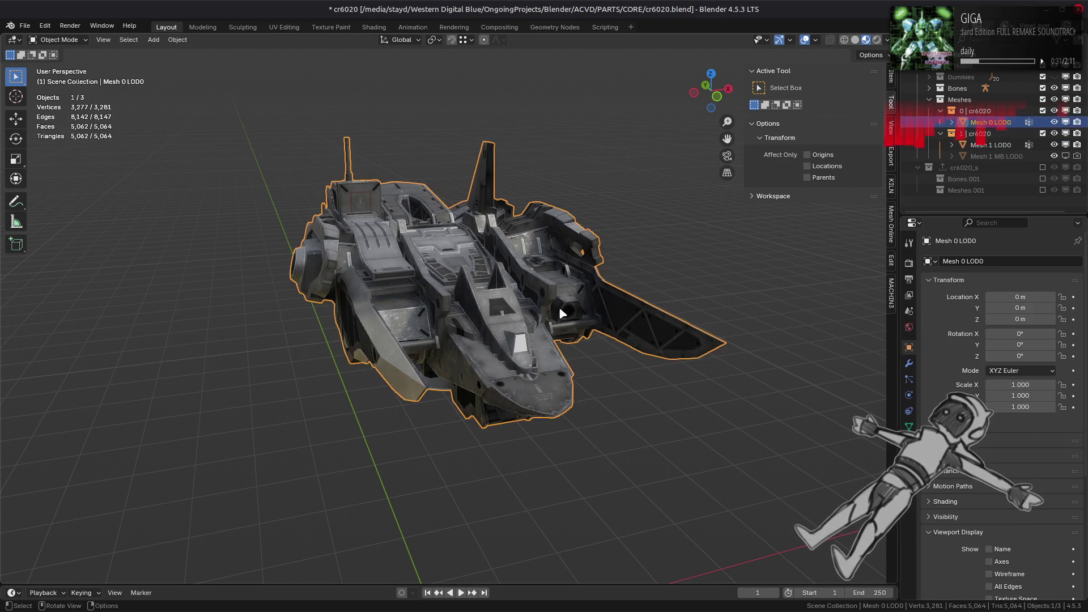
Duplicate Mesh 0 LOD0 in place and hide the original
{"action": "key", "text": "shift+d"}
{"action": "key", "text": "Escape"}
{"action": "left_click", "coordinate": [1054, 122]}
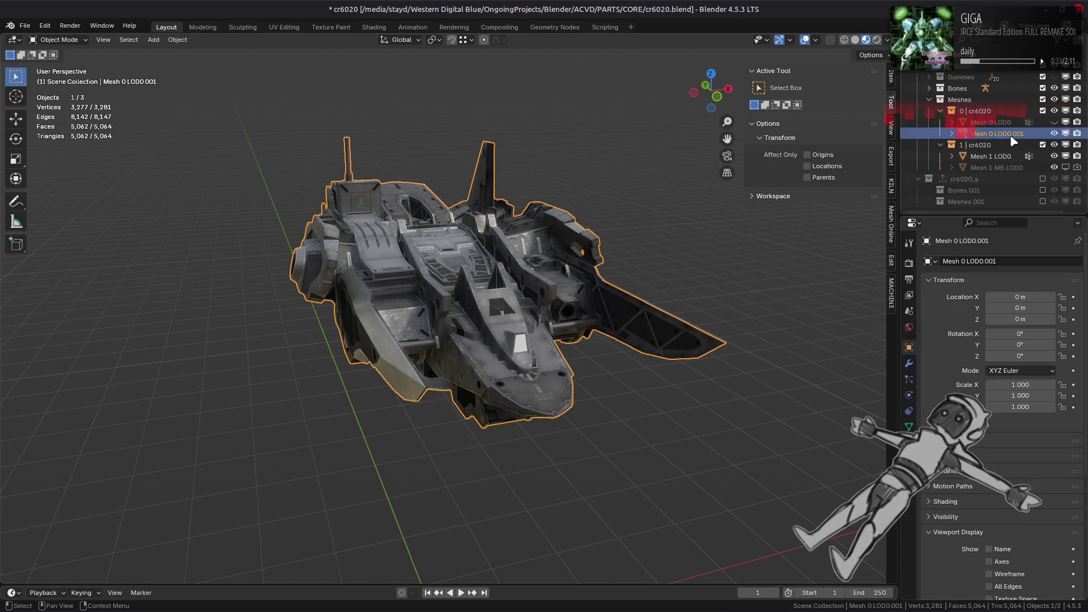
Rename the duplicated mesh to 'Mesh 0 MB LOD0'
{"action": "double_click", "coordinate": [1027, 134]}
{"action": "type", "text": "Mesh 0 LOD0"}
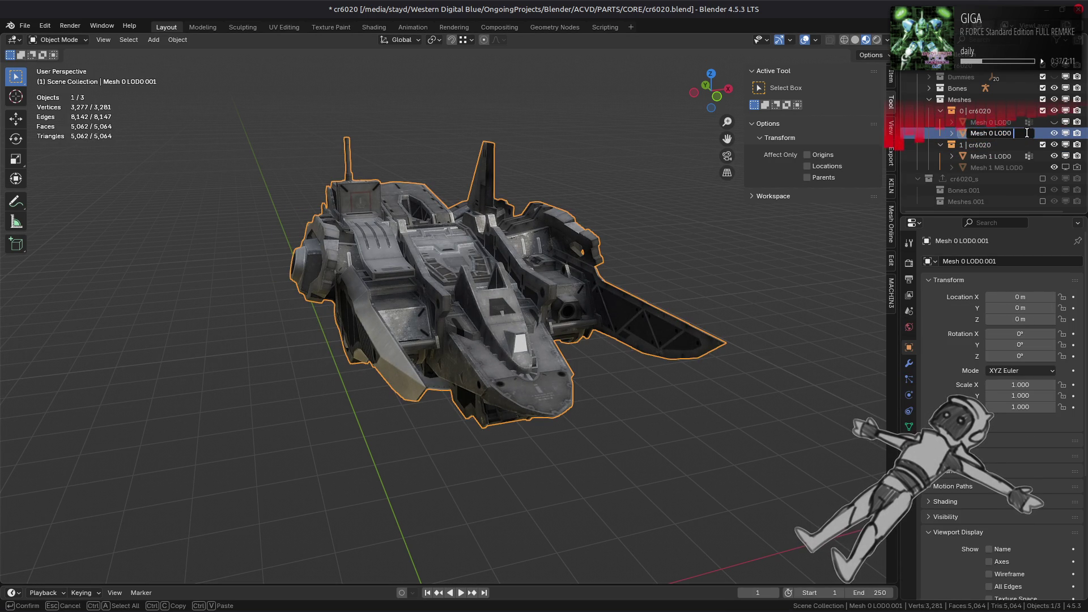
{"action": "type", "text": " MB"}
{"action": "key", "text": "Return"}
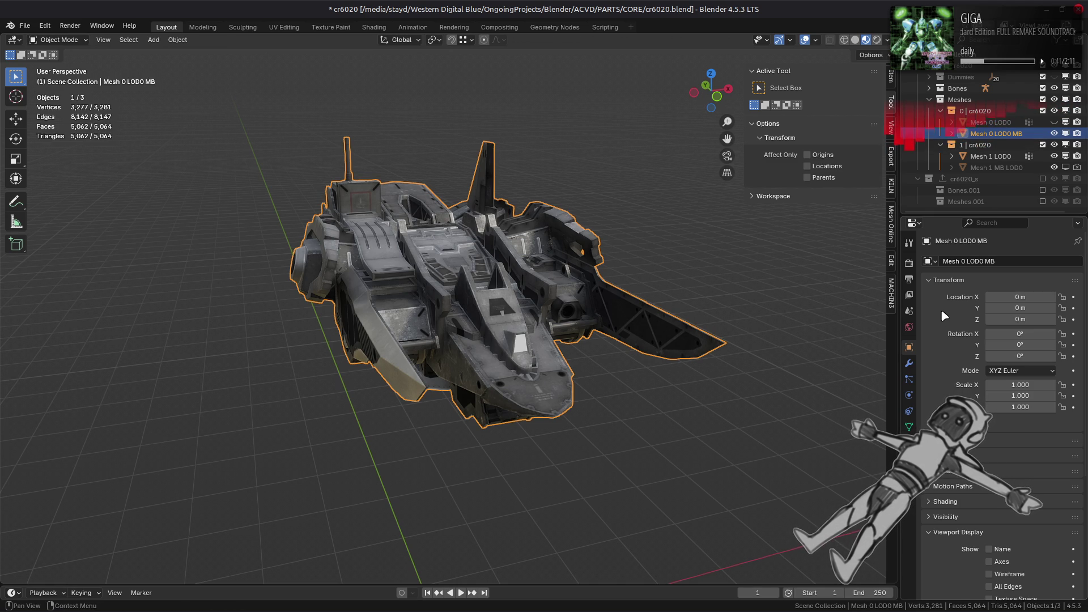
{"action": "double_click", "coordinate": [1006, 134]}
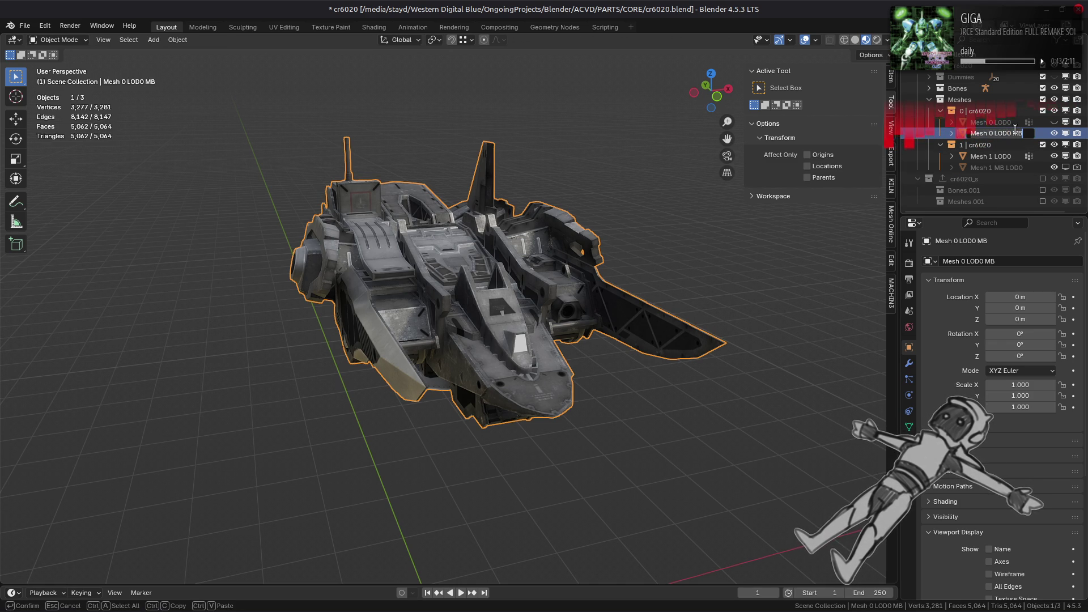
{"action": "key", "text": "BackSpace"}
{"action": "key", "text": "BackSpace"}
{"action": "key", "text": "BackSpace"}
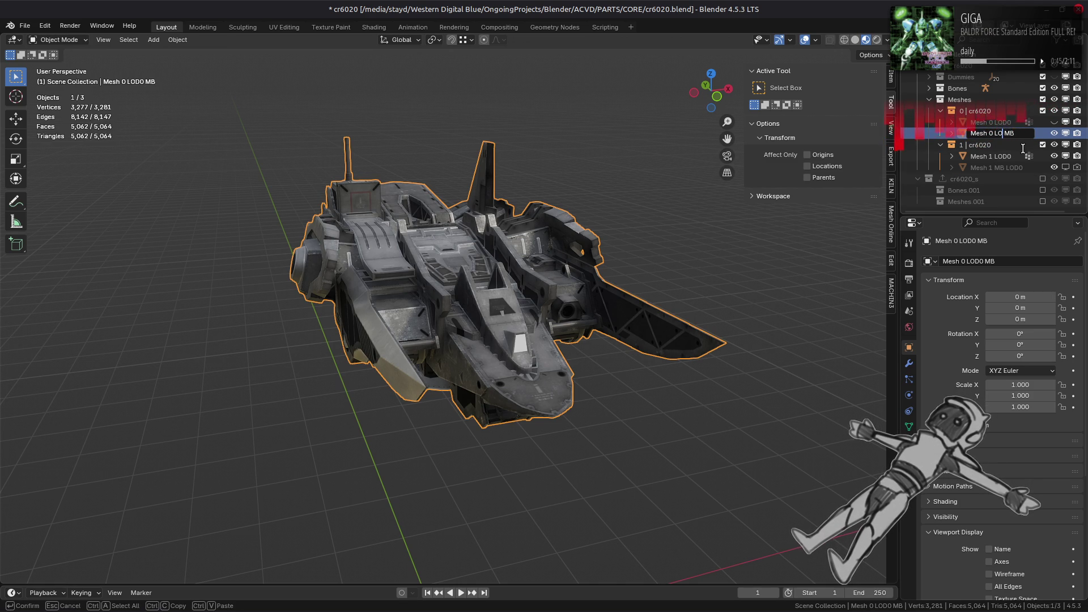
{"action": "key", "text": "Return"}
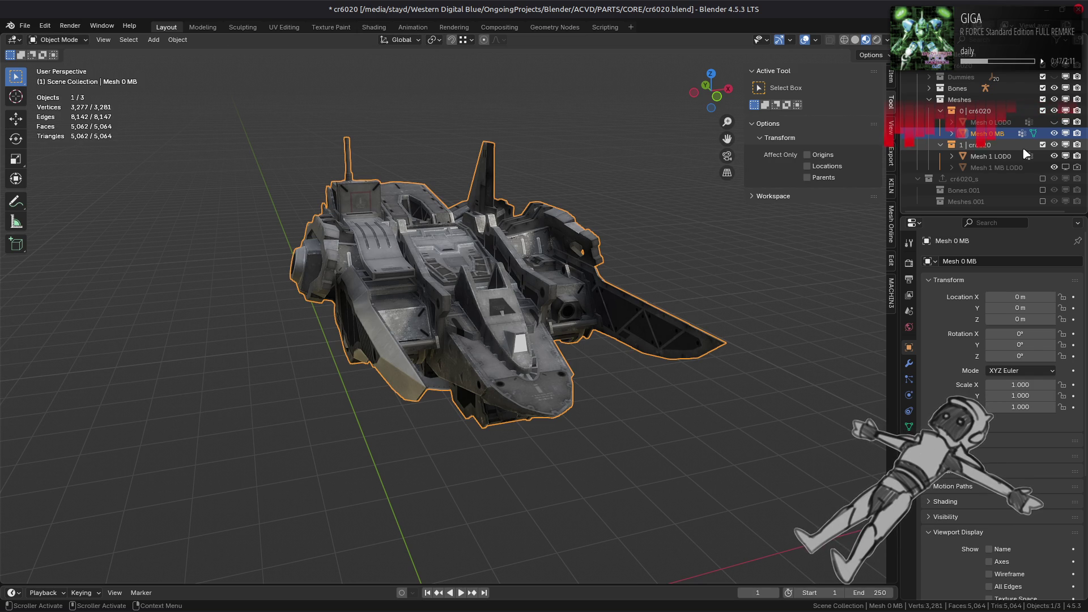
{"action": "double_click", "coordinate": [1014, 133]}
{"action": "type", "text": "LOD0"}
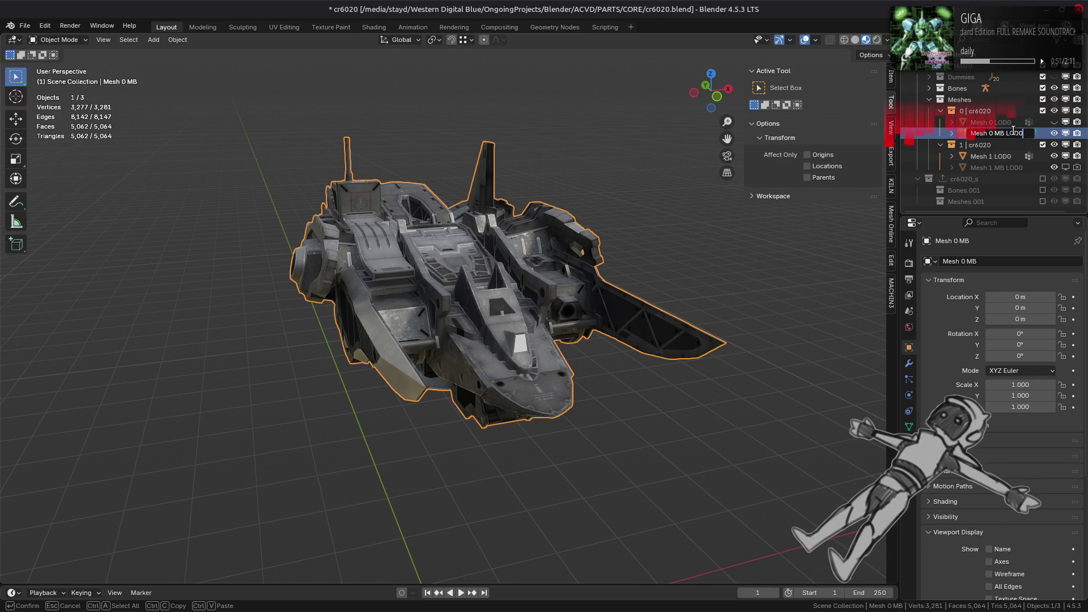
{"action": "key", "text": "Return"}
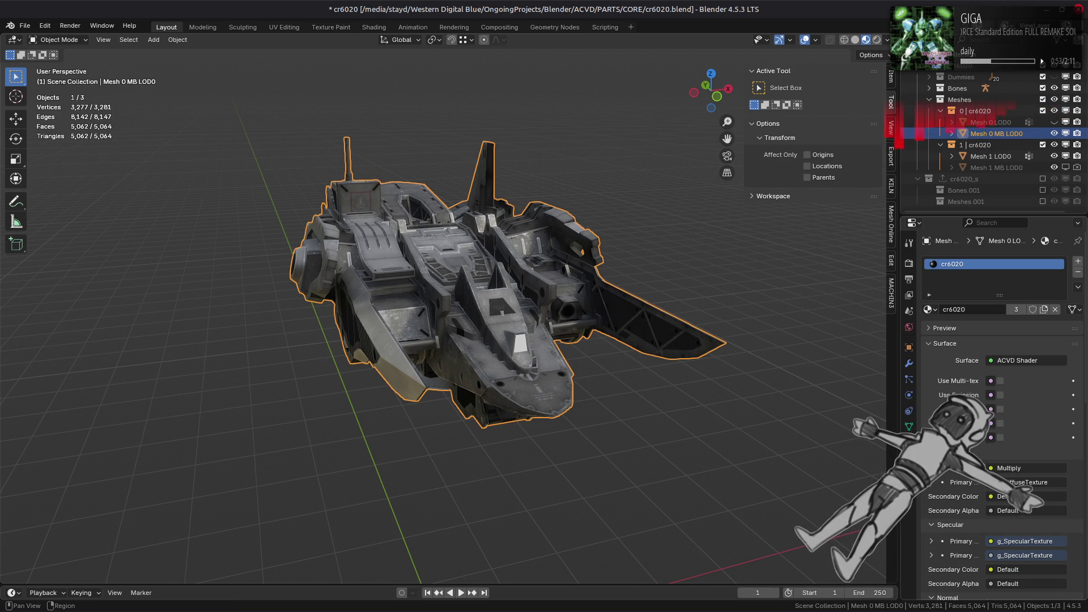
Compare the two meshes, leaving Mesh 0 LOD0 visible and Mesh 0 MB LOD0 hidden
{"action": "scroll", "coordinate": [938, 497], "scroll_direction": "down", "scroll_amount": 8}
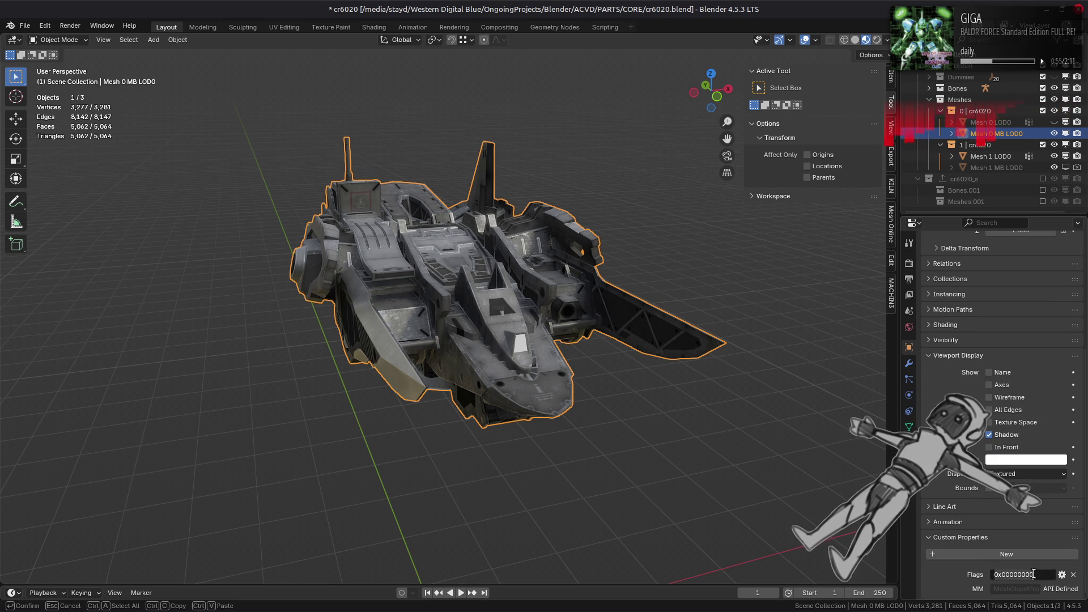
{"action": "left_click", "coordinate": [1054, 122]}
{"action": "left_click", "coordinate": [1054, 133]}
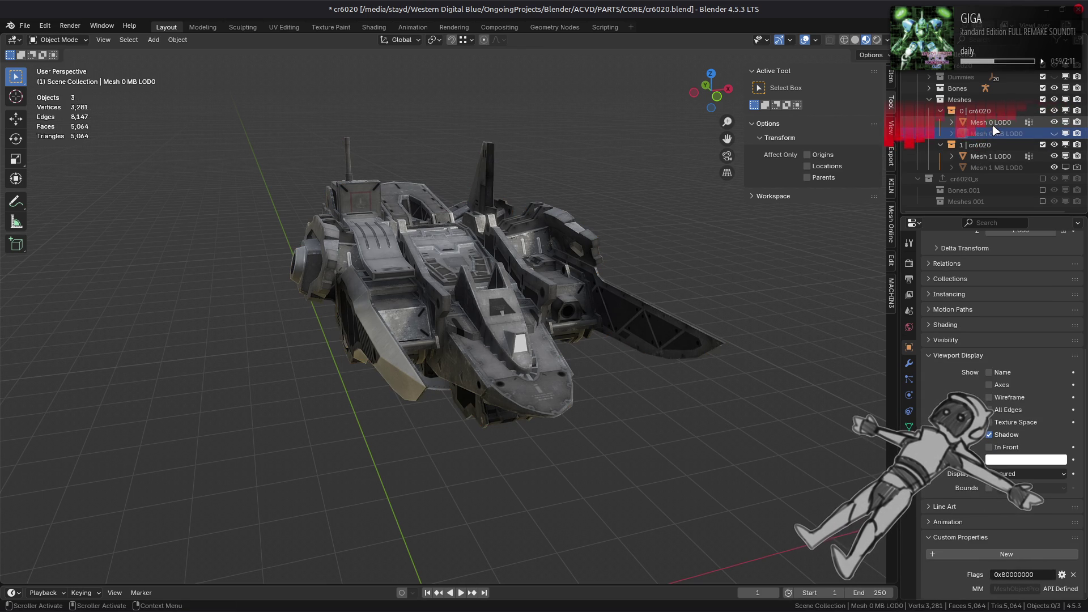
{"action": "left_click", "coordinate": [992, 123]}
{"action": "left_click", "coordinate": [1054, 133]}
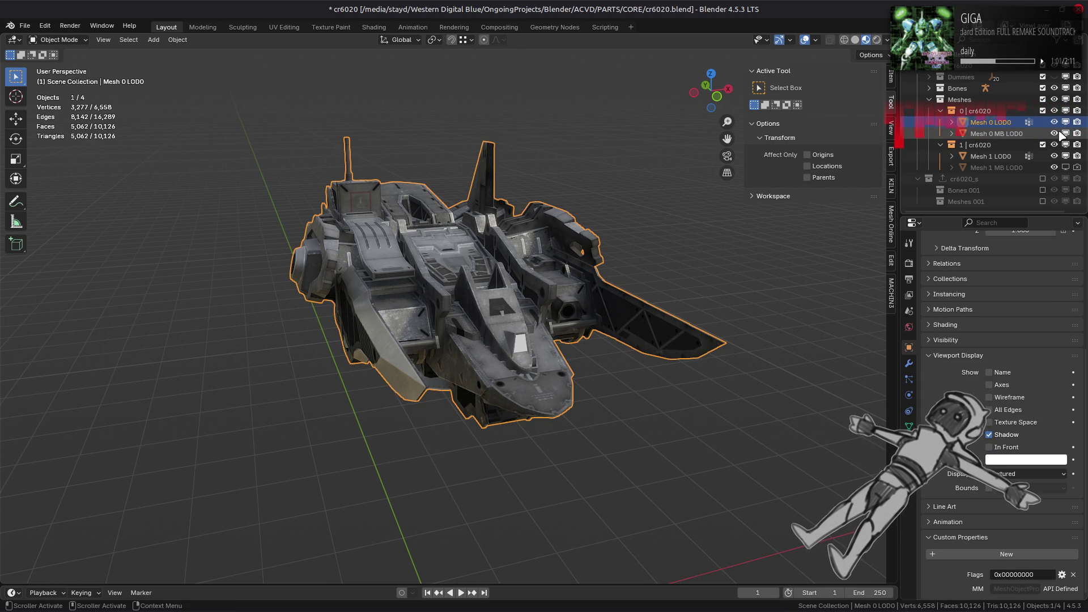
{"action": "left_click", "coordinate": [1054, 133]}
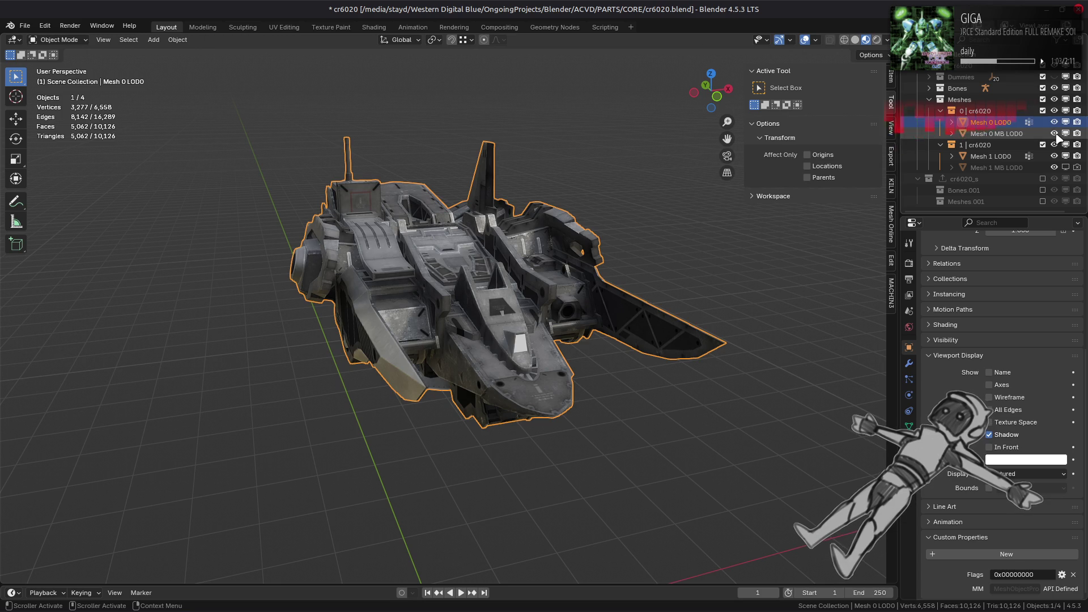
Deselect all, save cr6020.blend, and show the cr6020 collection's exporter settings
{"action": "key", "text": "alt+a"}
{"action": "key", "text": "ctrl+s"}
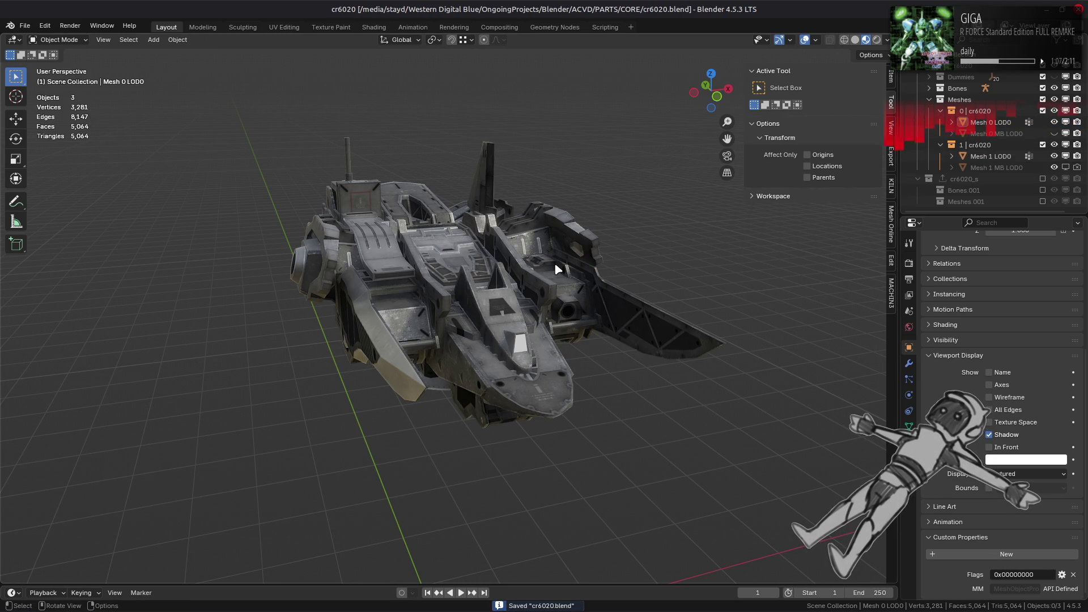
{"action": "left_click", "coordinate": [976, 110]}
{"action": "left_click", "coordinate": [908, 348]}
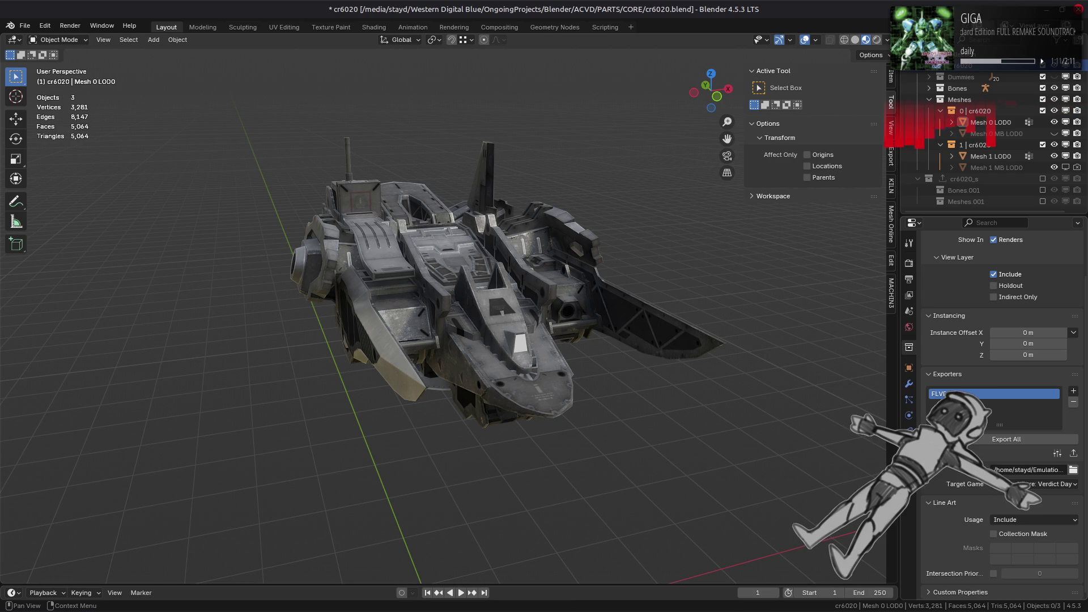
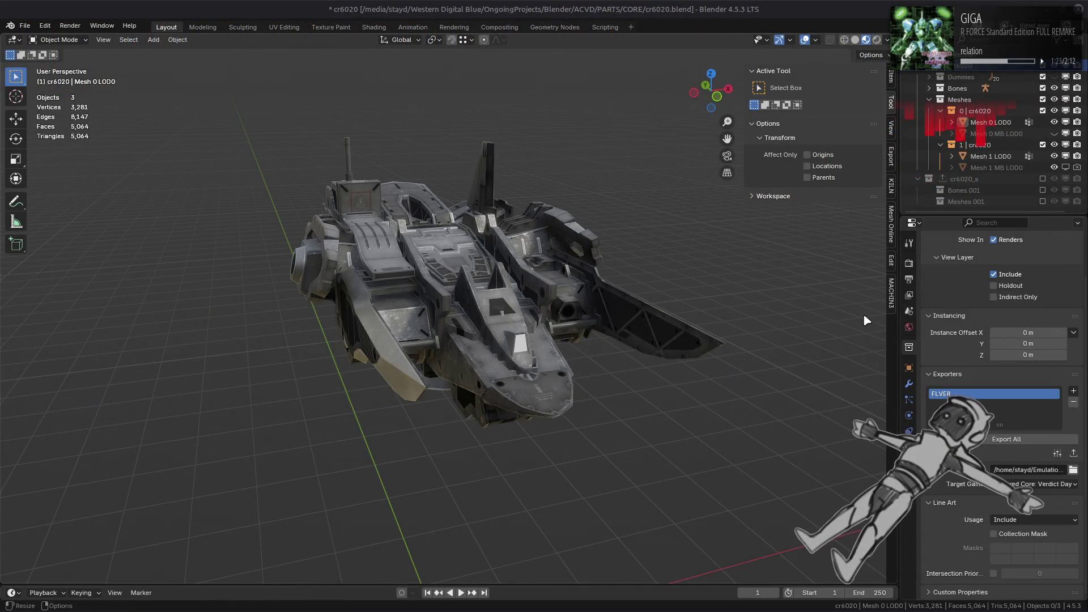
Purge the unused data-block from cr6020.blend and save the file
{"action": "mouse_move", "coordinate": [820, 607]}
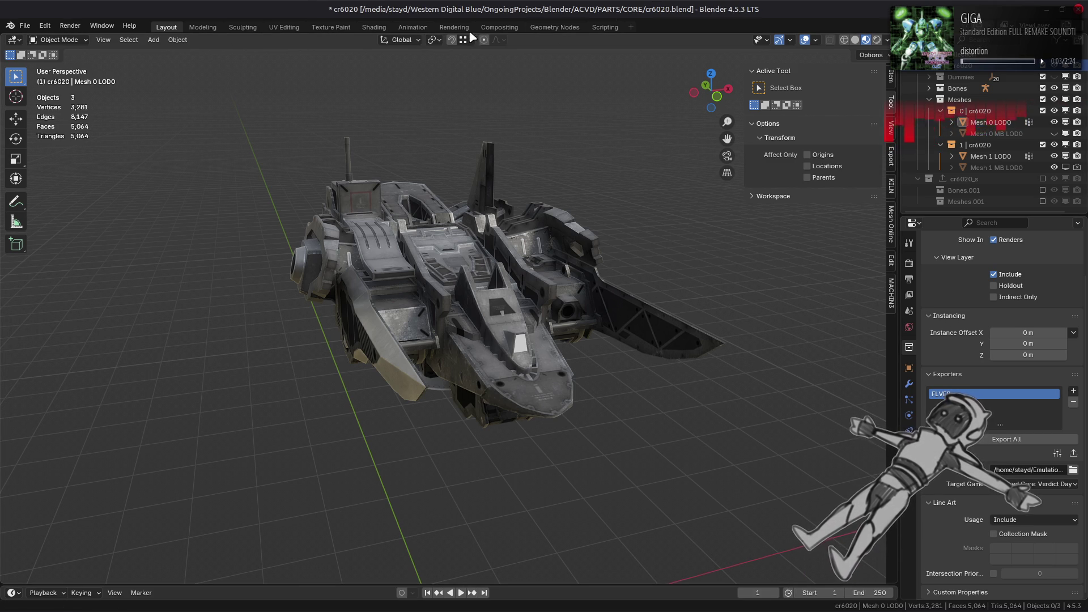
{"action": "left_click", "coordinate": [25, 26]}
{"action": "mouse_move", "coordinate": [90, 235]}
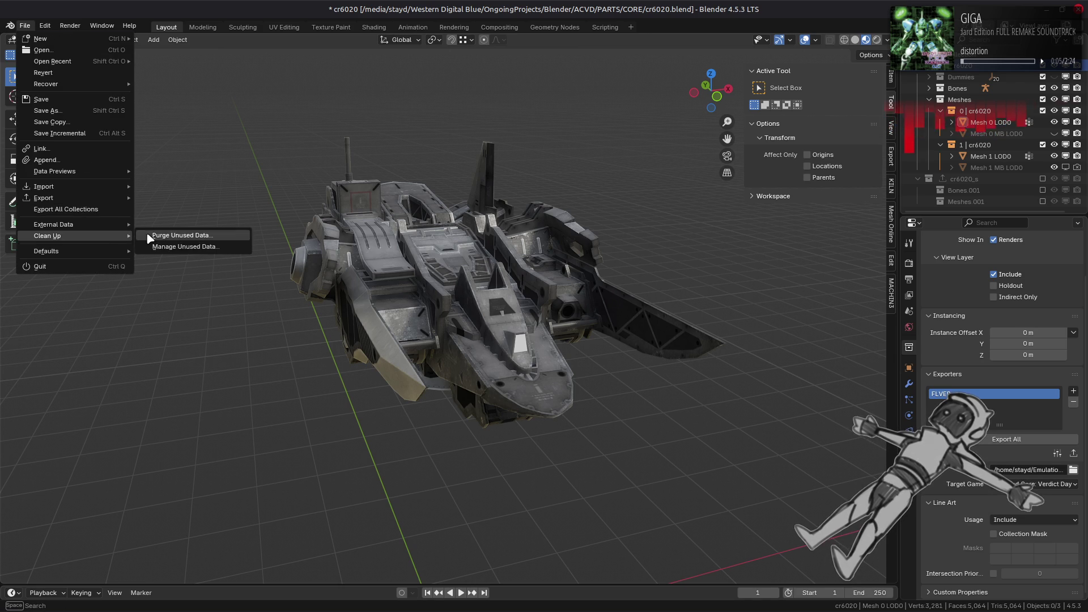
{"action": "left_click", "coordinate": [146, 232]}
{"action": "left_click", "coordinate": [143, 307]}
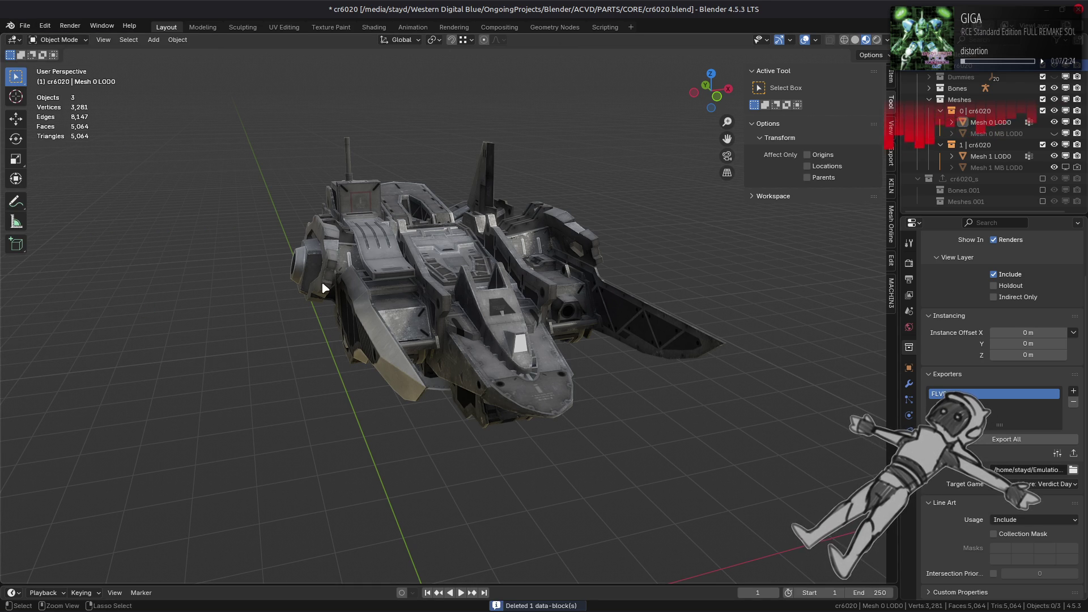
{"action": "key", "text": "ctrl+s"}
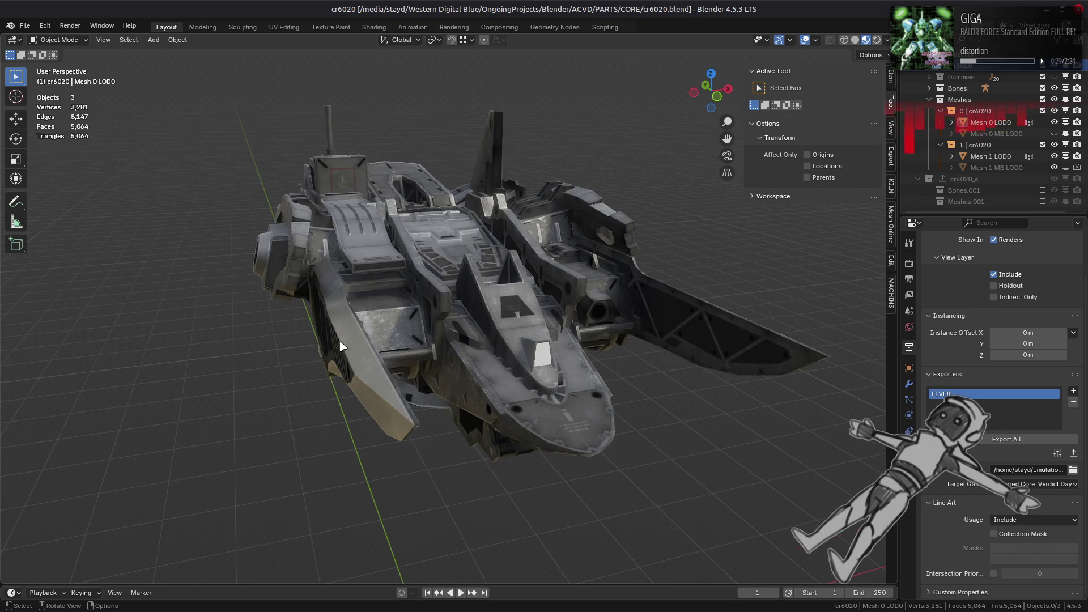
Check the ship mesh in Edit Mode, deselect all, save again and switch to solid shading
{"action": "left_click", "coordinate": [507, 320]}
{"action": "key", "text": "Tab"}
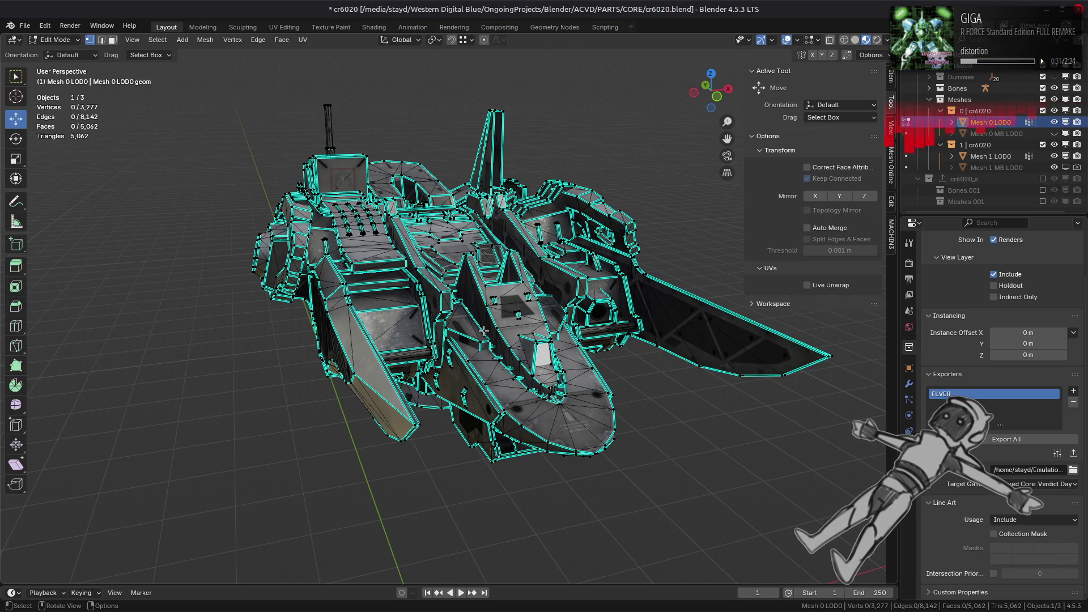
{"action": "key", "text": "Tab"}
{"action": "key", "text": "alt+a"}
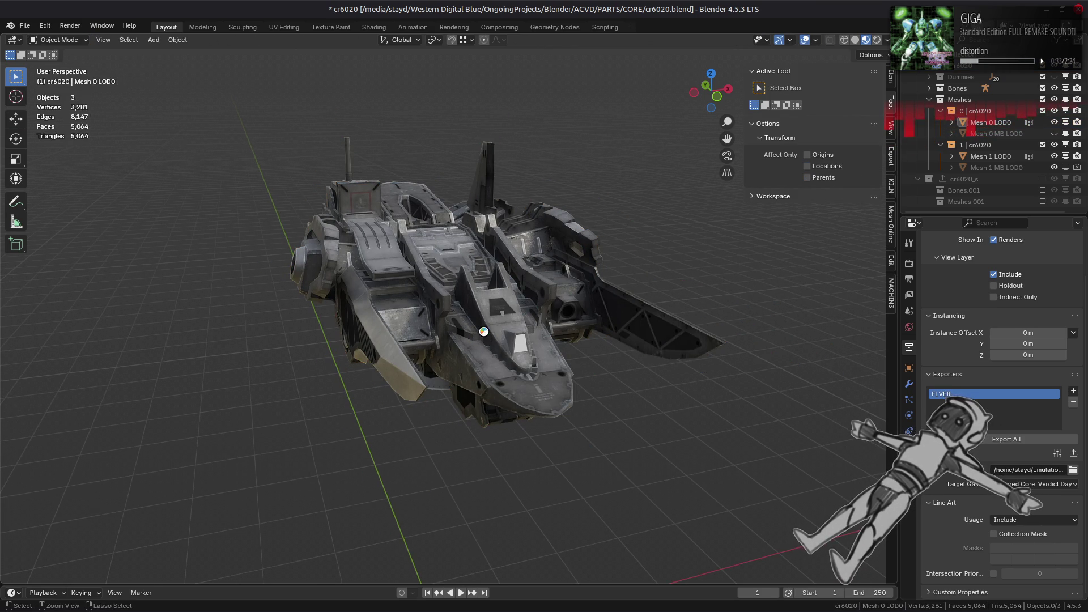
{"action": "key", "text": "ctrl+s"}
{"action": "left_click", "coordinate": [855, 39]}
{"action": "key", "text": "alt+Tab"}
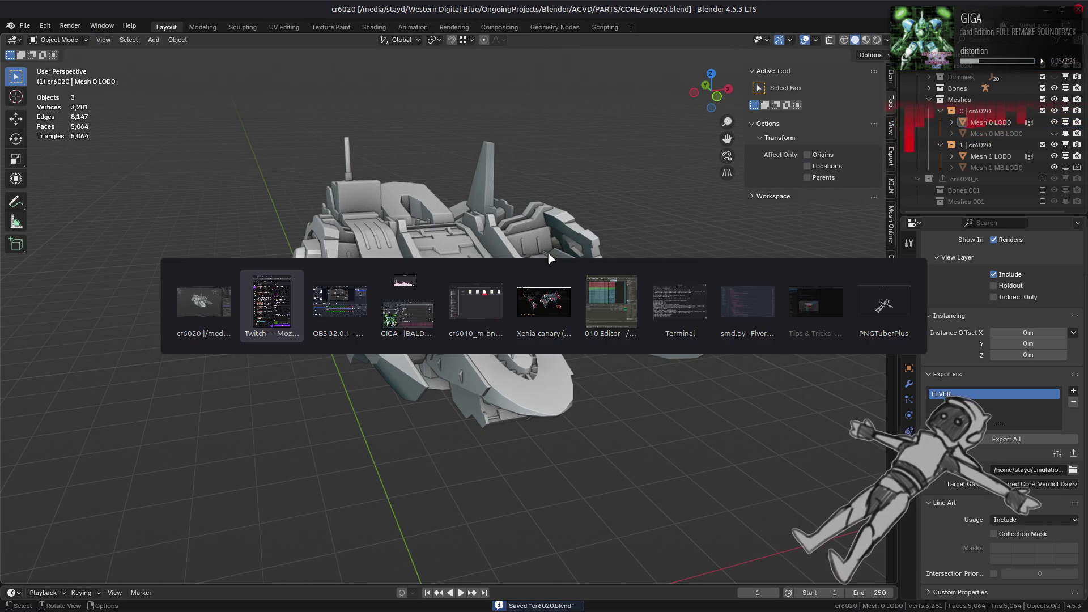
In the game's Workshop Assembly screen, equip the Strix legs
{"action": "key", "text": "Tab"}
{"action": "key", "text": "Tab"}
{"action": "key", "text": "Tab"}
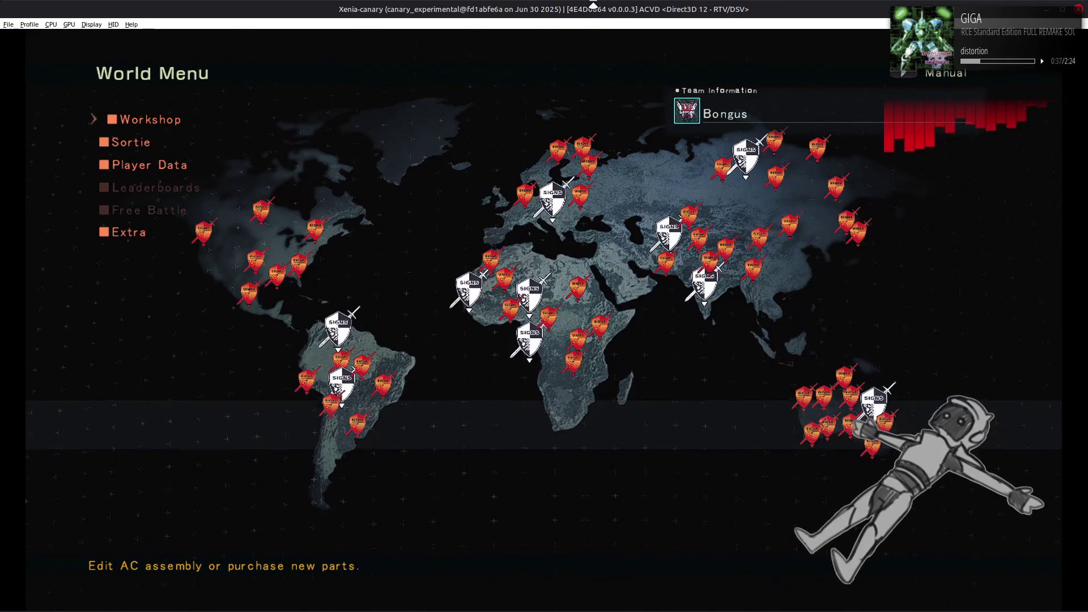
{"action": "key", "text": "Return"}
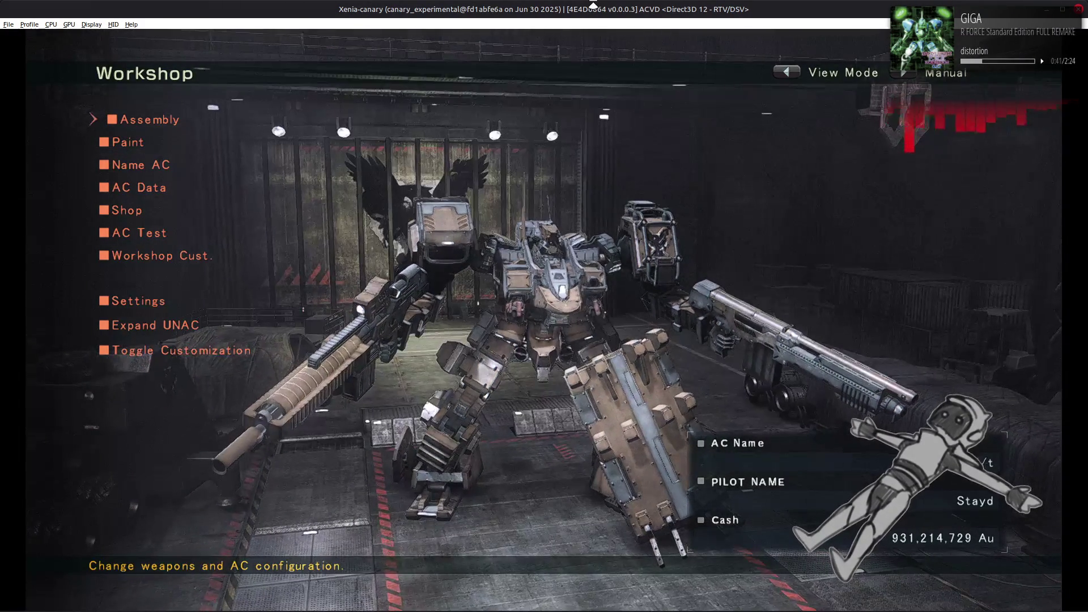
{"action": "key", "text": "Return"}
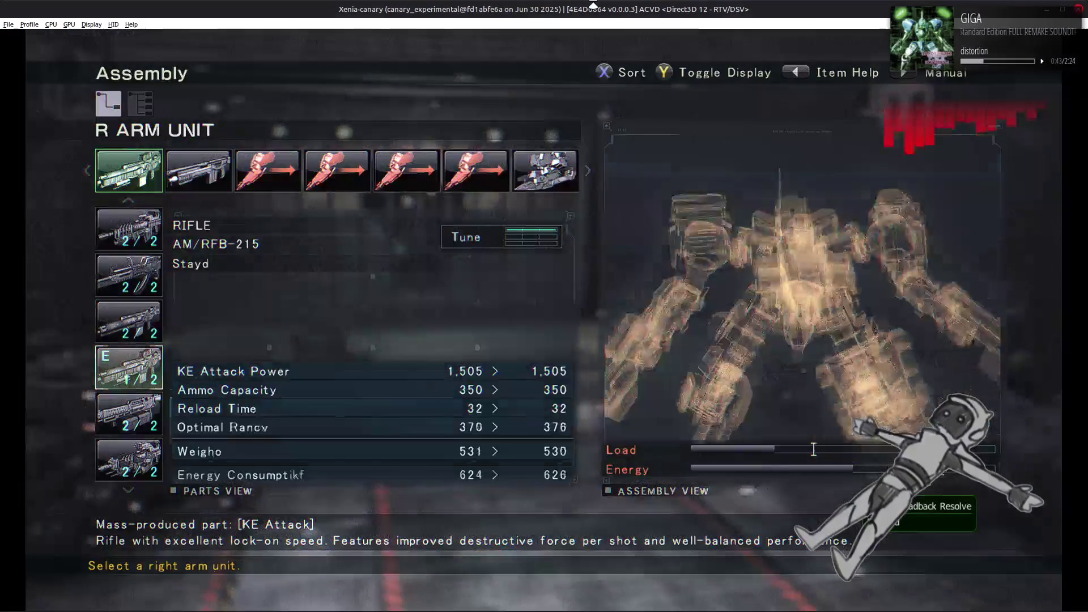
{"action": "key", "text": "Right"}
{"action": "key", "text": "Right"}
{"action": "key", "text": "Right"}
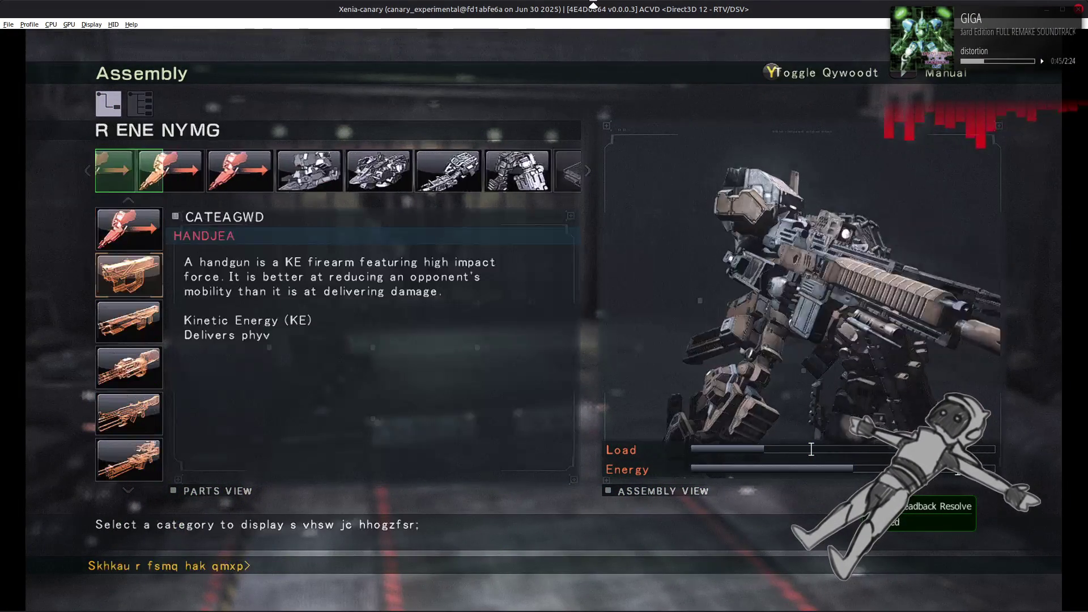
{"action": "key", "text": "Right"}
{"action": "key", "text": "Right"}
{"action": "key", "text": "Right"}
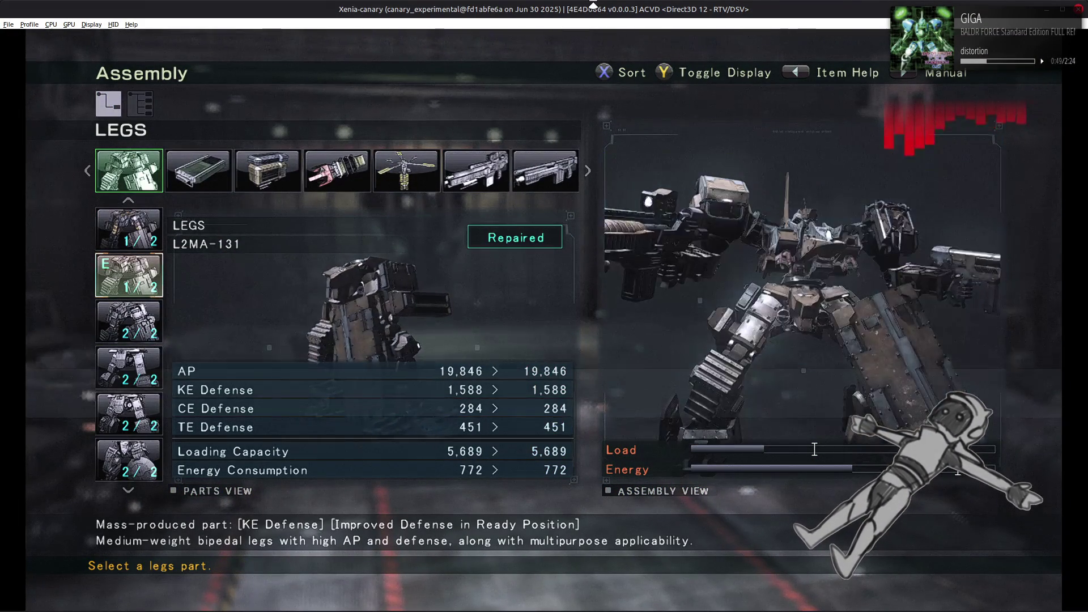
{"action": "key", "text": "Down"}
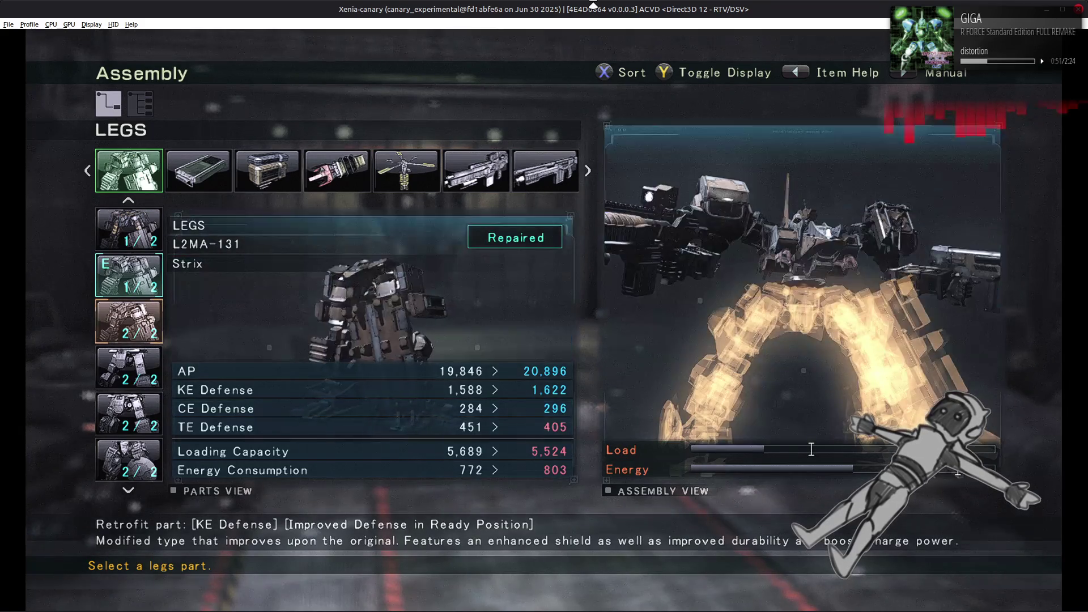
{"action": "key", "text": "Return"}
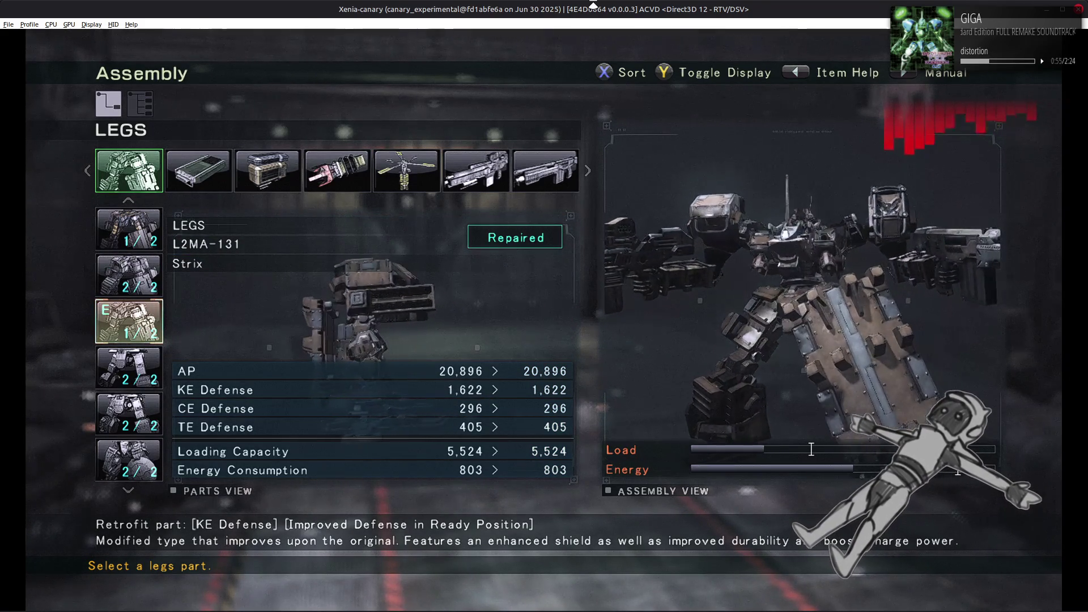
Browse the ARMS and CORE lists back to C03 Malicious, then open the core parts folder
{"action": "key", "text": "Left"}
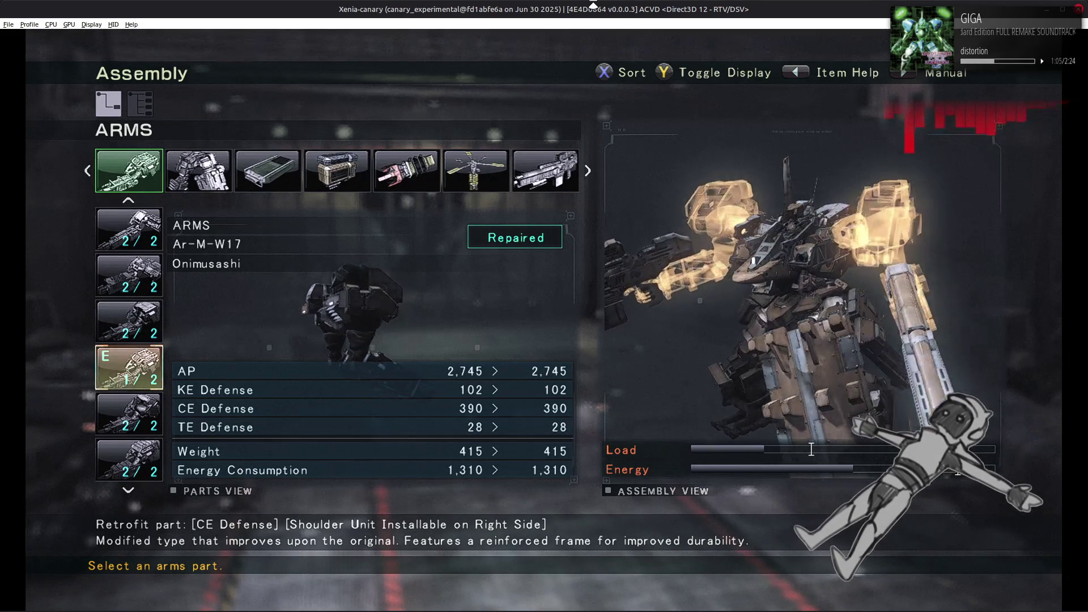
{"action": "key", "text": "Up"}
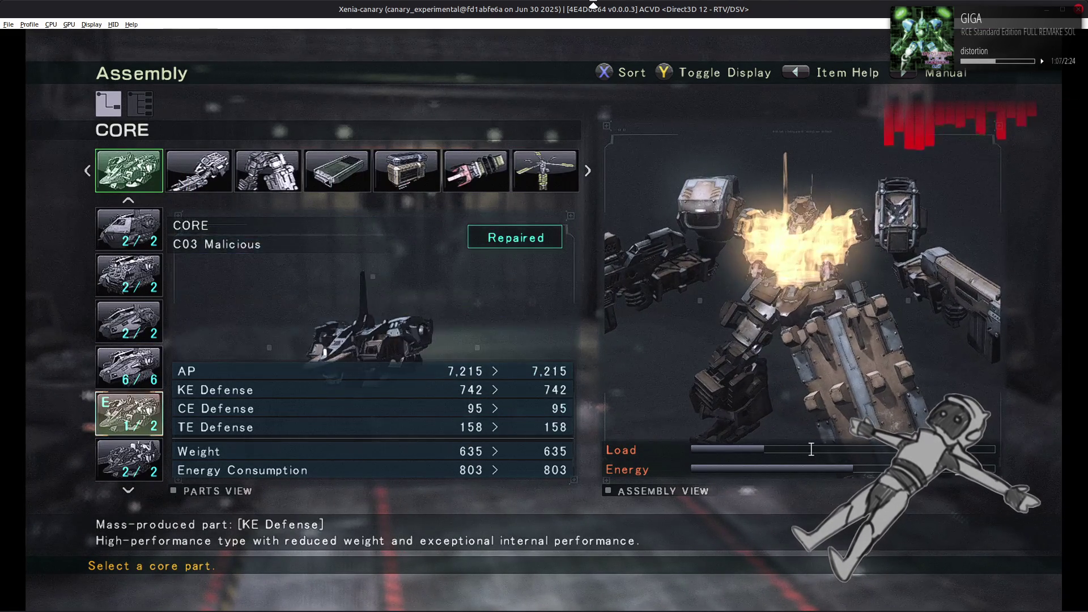
{"action": "key", "text": "Down"}
{"action": "key", "text": "Up"}
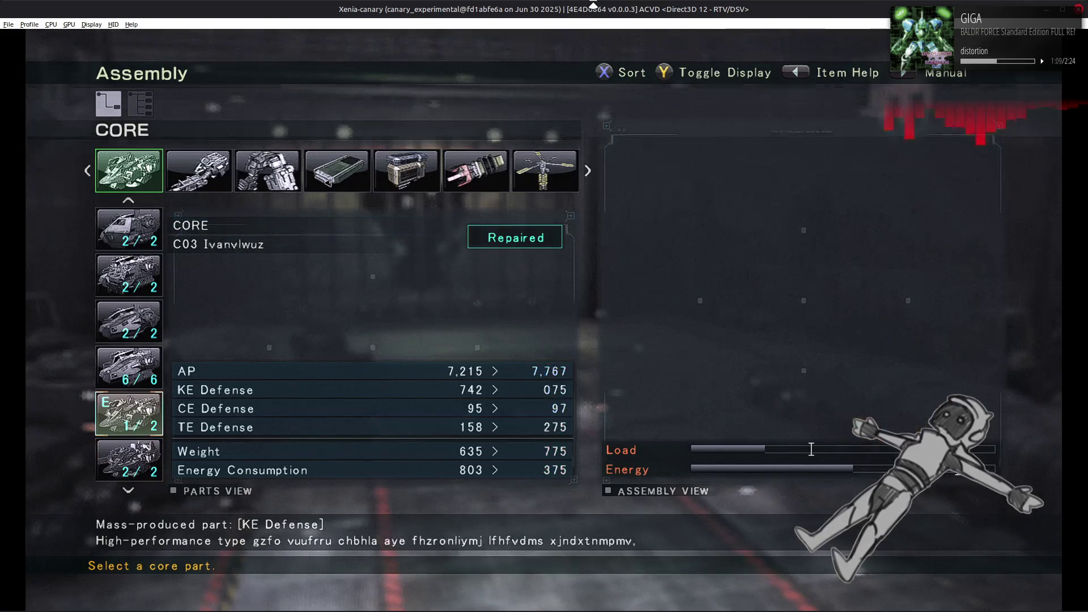
{"action": "key", "text": "alt+Tab"}
{"action": "key", "text": "alt+Tab"}
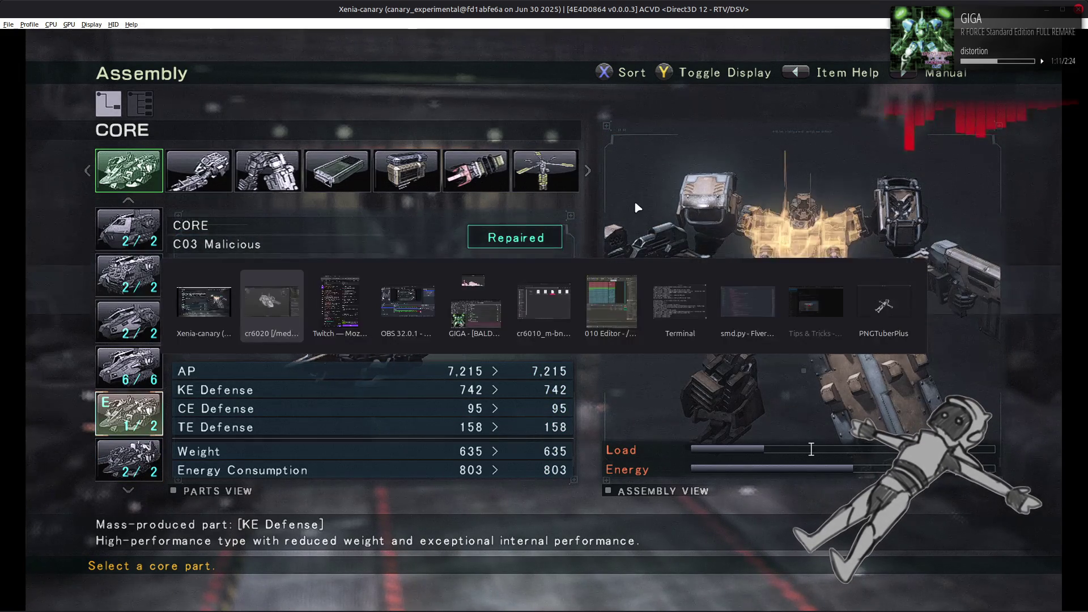
{"action": "key", "text": "alt+Tab"}
{"action": "key", "text": "alt+Tab"}
{"action": "key", "text": "BackSpace"}
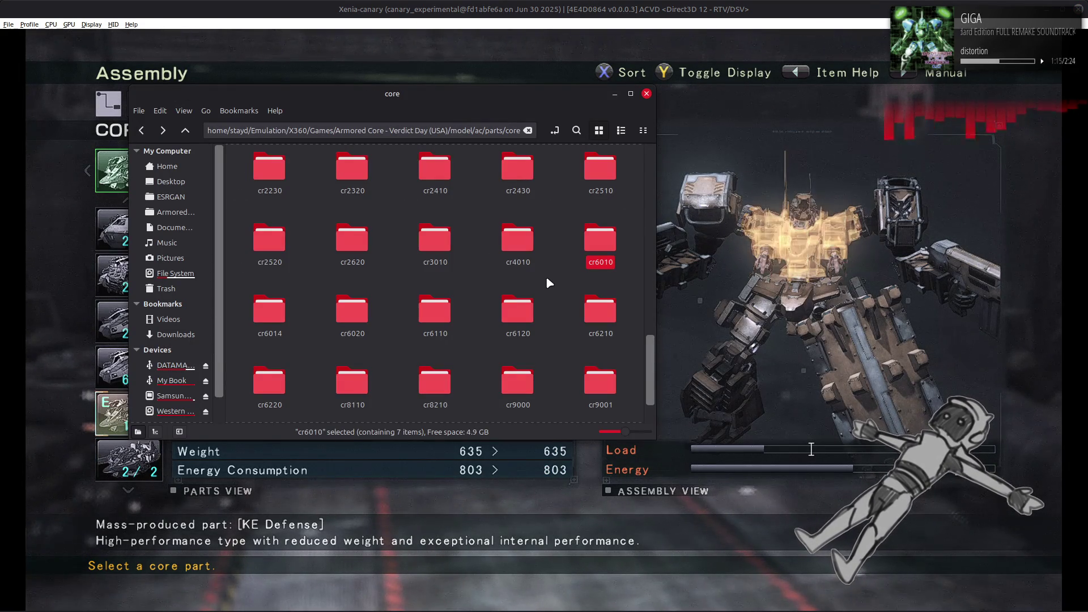
Repack the cr6020_m-bnd-dcx folder into cr6020_m.bnd.dcx with YabberExtended
{"action": "double_click", "coordinate": [348, 310]}
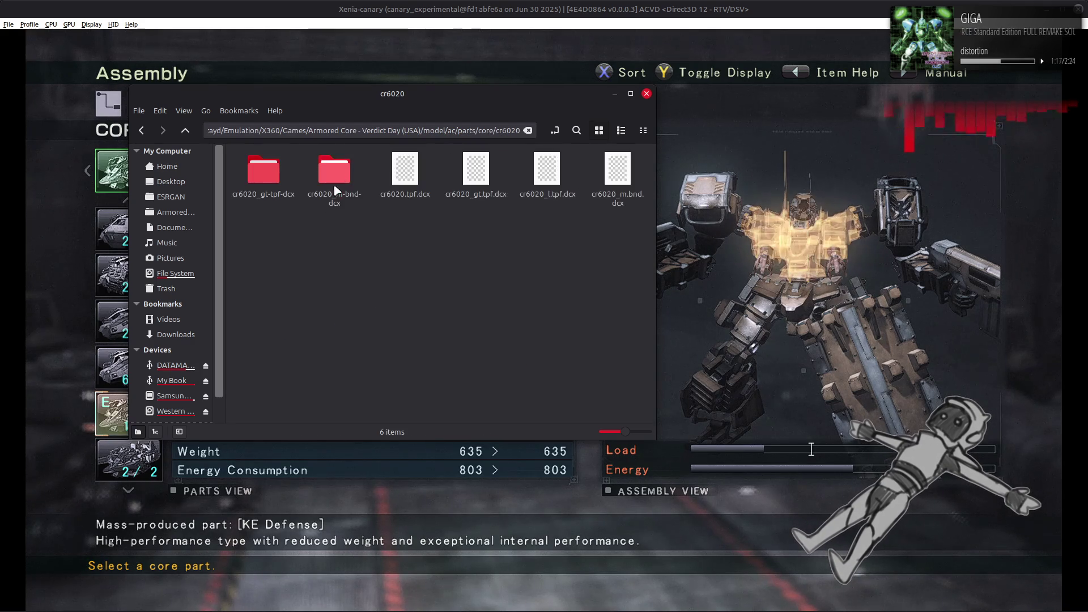
{"action": "right_click", "coordinate": [338, 176]}
{"action": "mouse_move", "coordinate": [409, 233]}
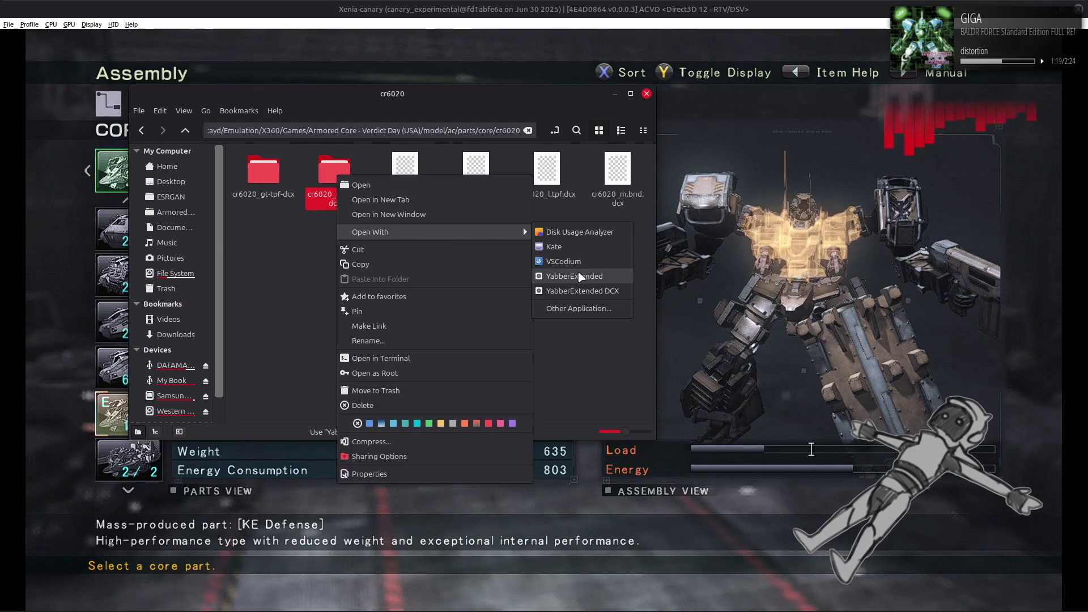
{"action": "left_click", "coordinate": [582, 277]}
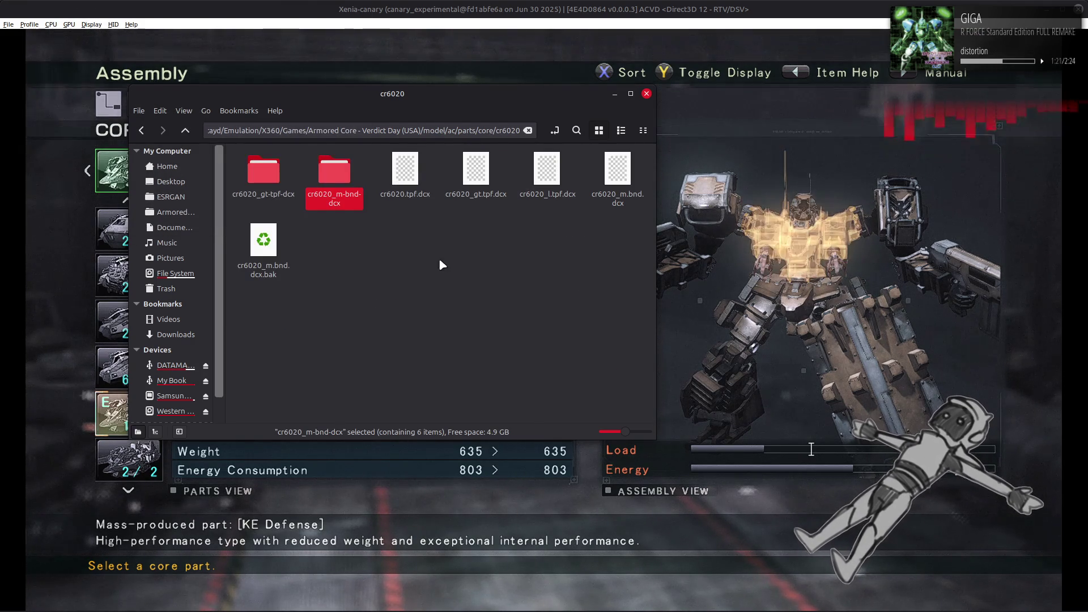
Compare cr6020.flv and cr6020_s.smd sizes against their .bak copies, then return to Xenia
{"action": "double_click", "coordinate": [334, 170]}
{"action": "left_click", "coordinate": [348, 187]}
{"action": "left_click", "coordinate": [264, 170]}
{"action": "left_click", "coordinate": [340, 177]}
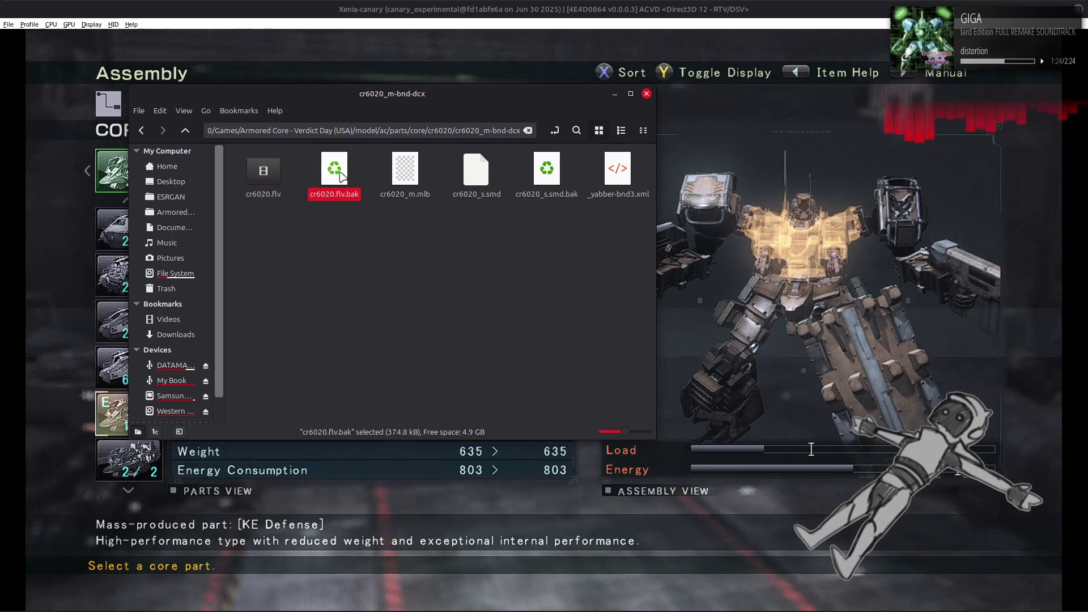
{"action": "left_click", "coordinate": [275, 177]}
{"action": "left_click", "coordinate": [334, 174]}
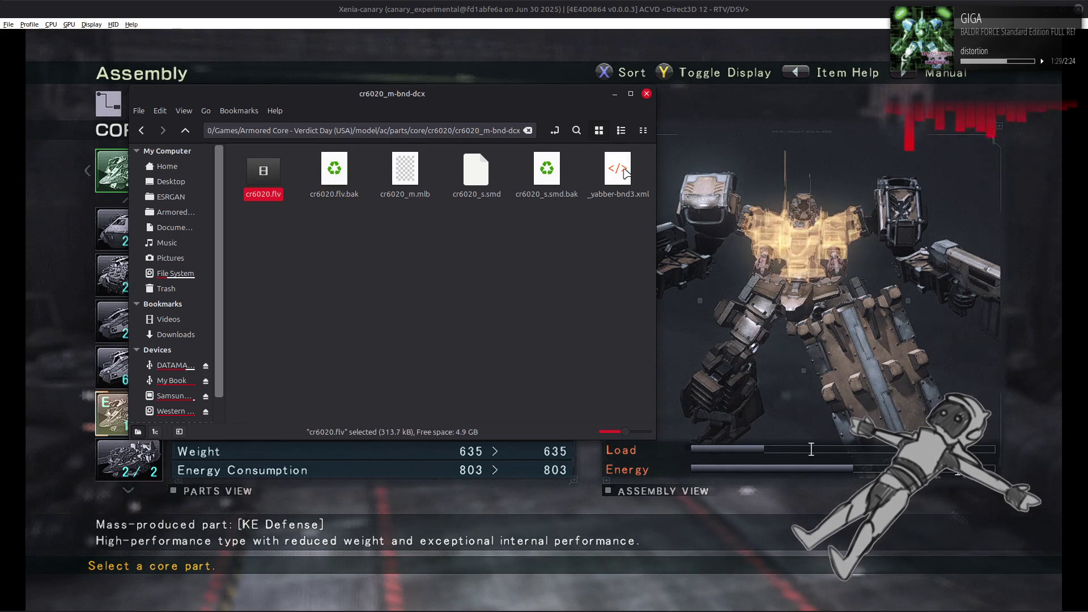
{"action": "left_click", "coordinate": [476, 170]}
{"action": "left_click", "coordinate": [555, 173]}
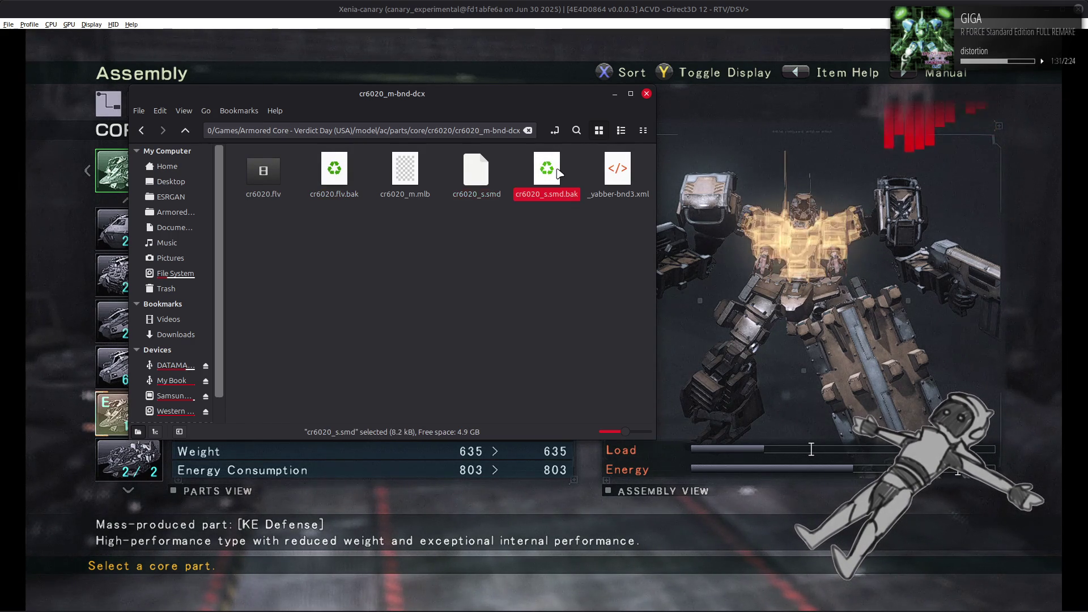
{"action": "left_click", "coordinate": [492, 168]}
{"action": "left_click", "coordinate": [562, 6]}
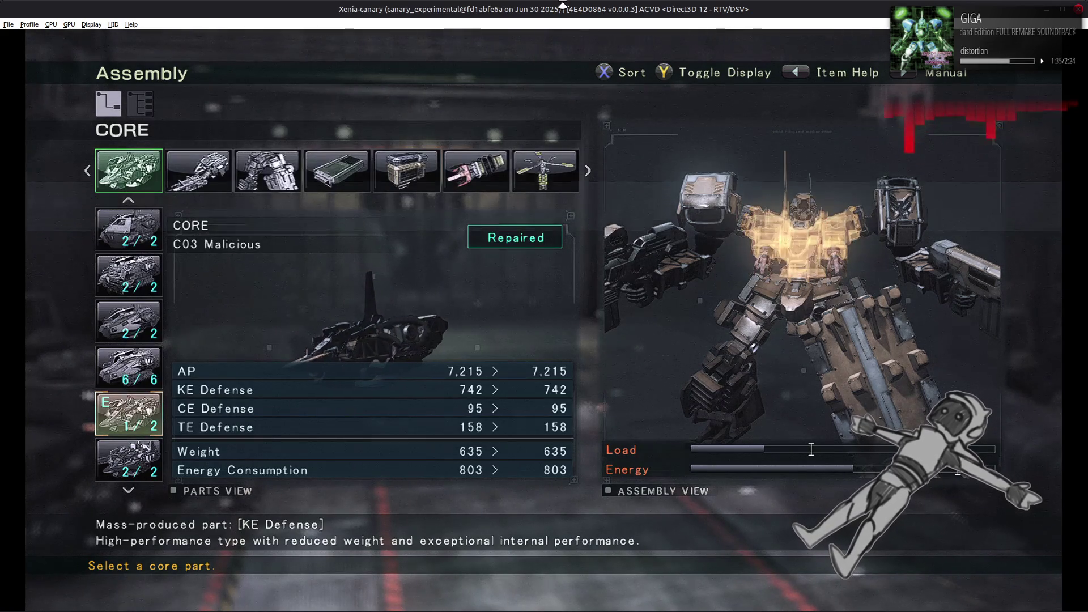
Compare the C08 Matador core with C03 Malicious, fit it, and exit to the Workshop menu
{"action": "key", "text": "Down"}
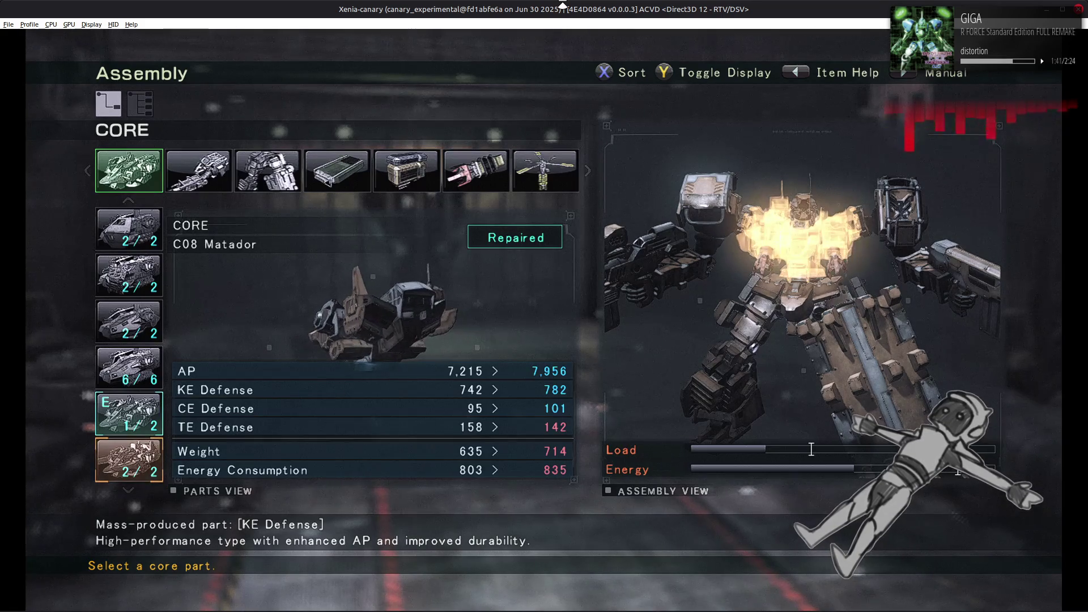
{"action": "key", "text": "Escape"}
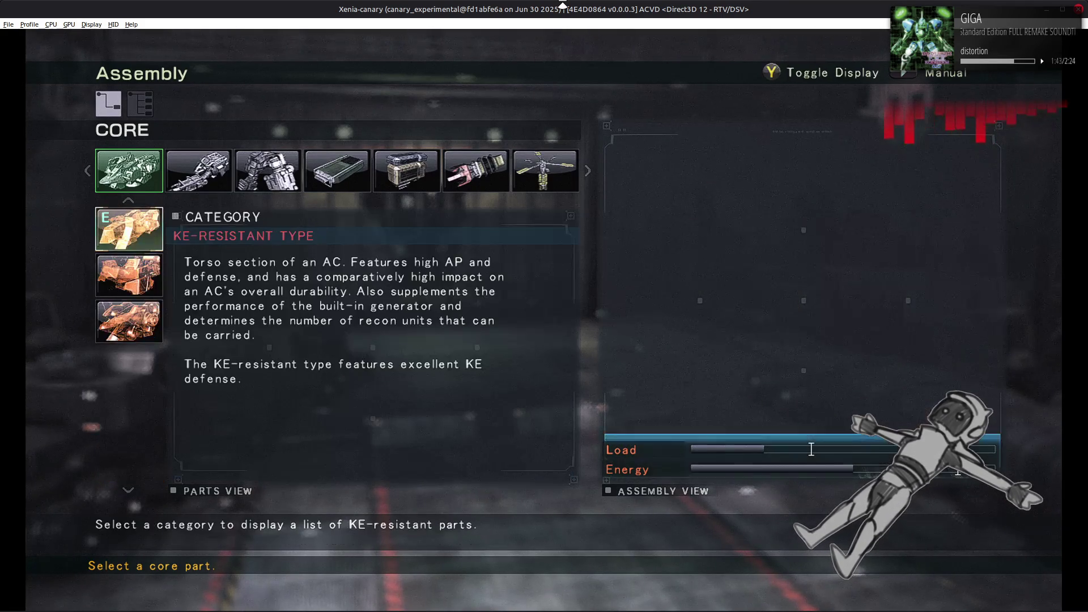
{"action": "key", "text": "Return"}
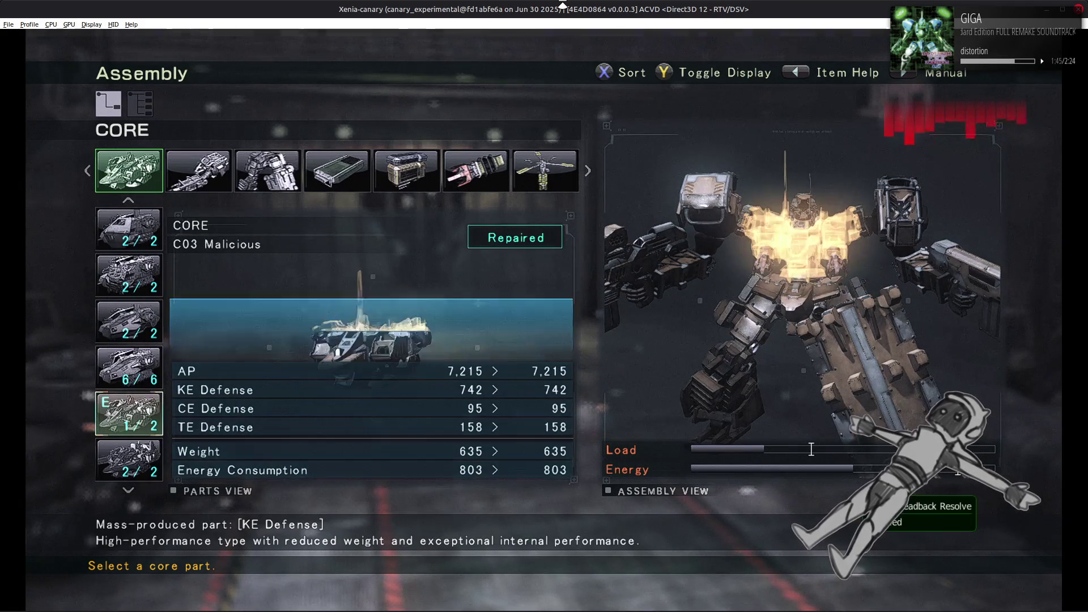
{"action": "key", "text": "Escape"}
{"action": "key", "text": "Escape"}
{"action": "key", "text": "Return"}
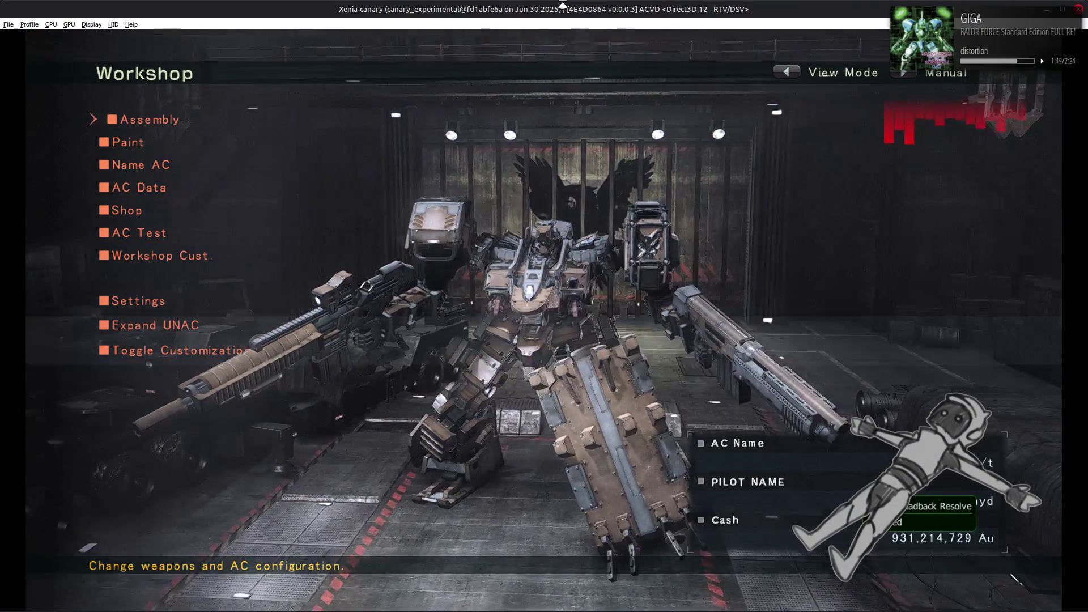
{"action": "key", "text": "Return"}
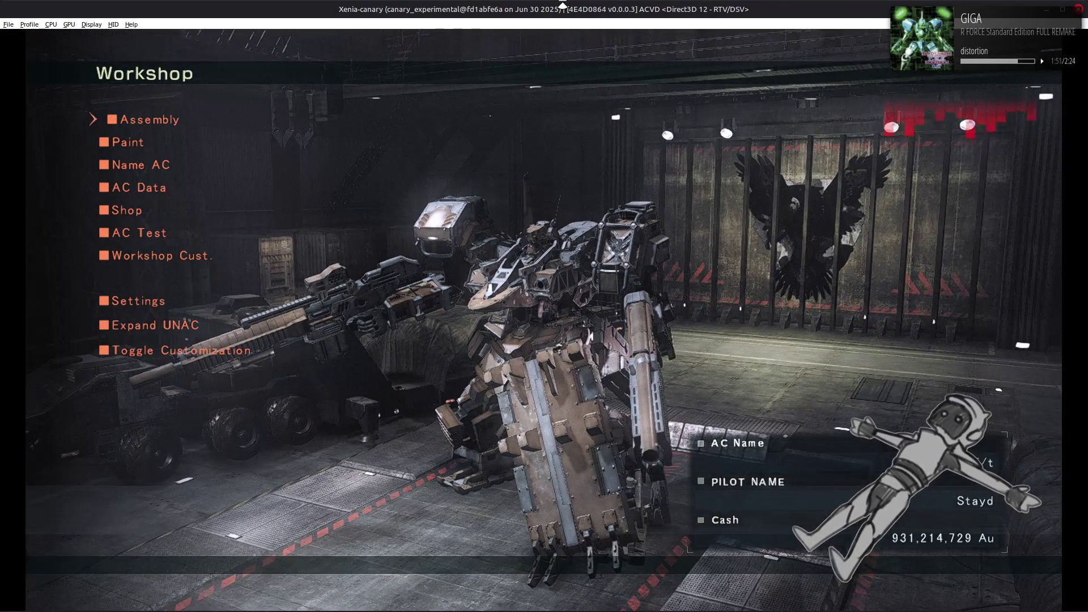
{"action": "key", "text": "e"}
{"action": "key", "text": "e"}
{"action": "key", "text": "e"}
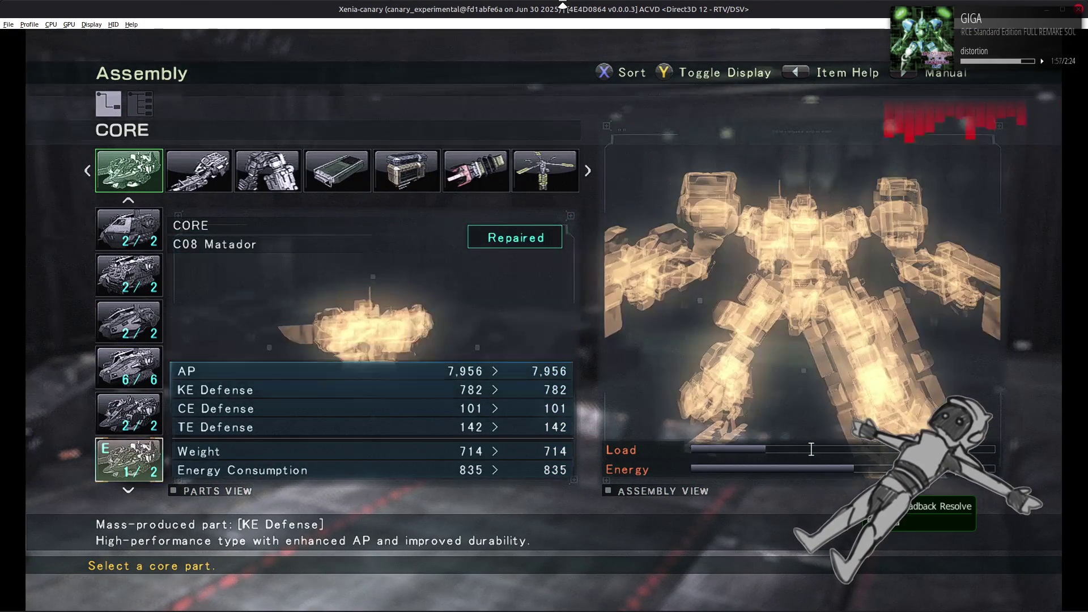
{"action": "key", "text": "Escape"}
{"action": "key", "text": "Escape"}
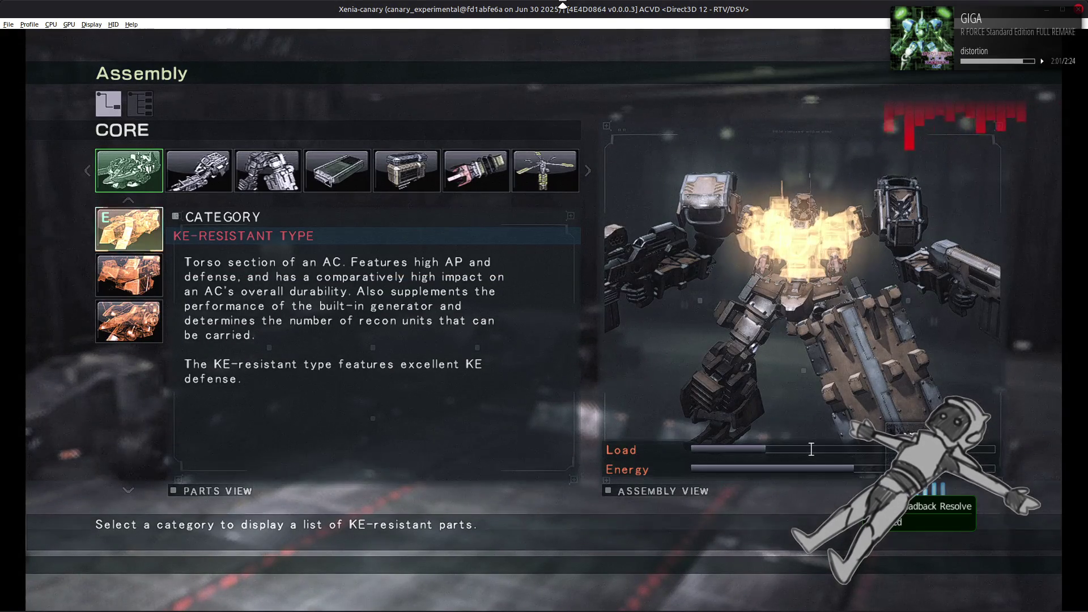
{"action": "key", "text": "Escape"}
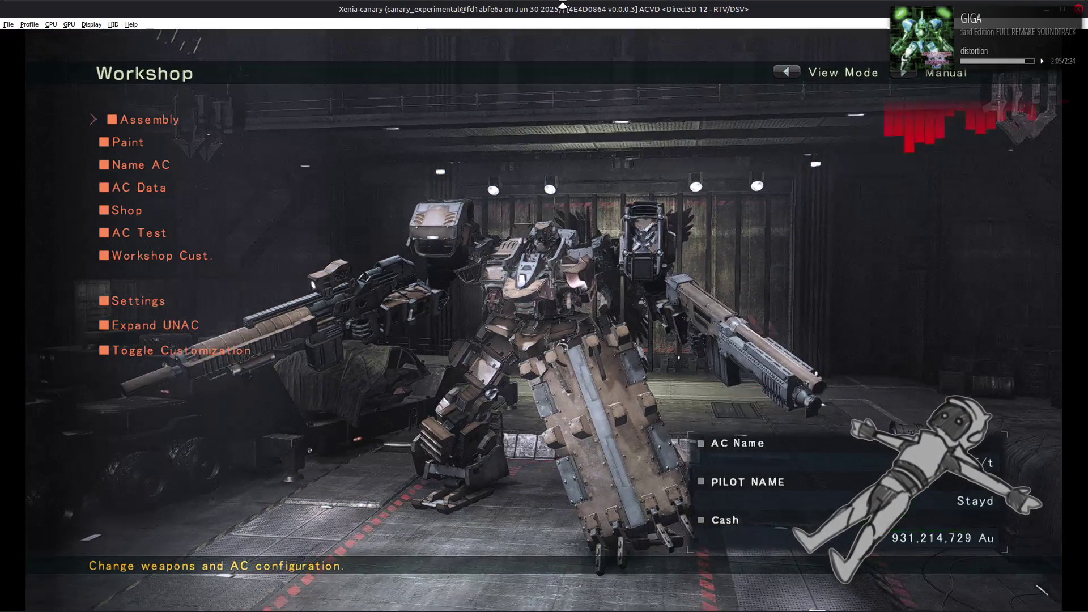
Inspect the AC up close in the Workshop's View Mode, then leave it
{"action": "key", "text": "BackSpace"}
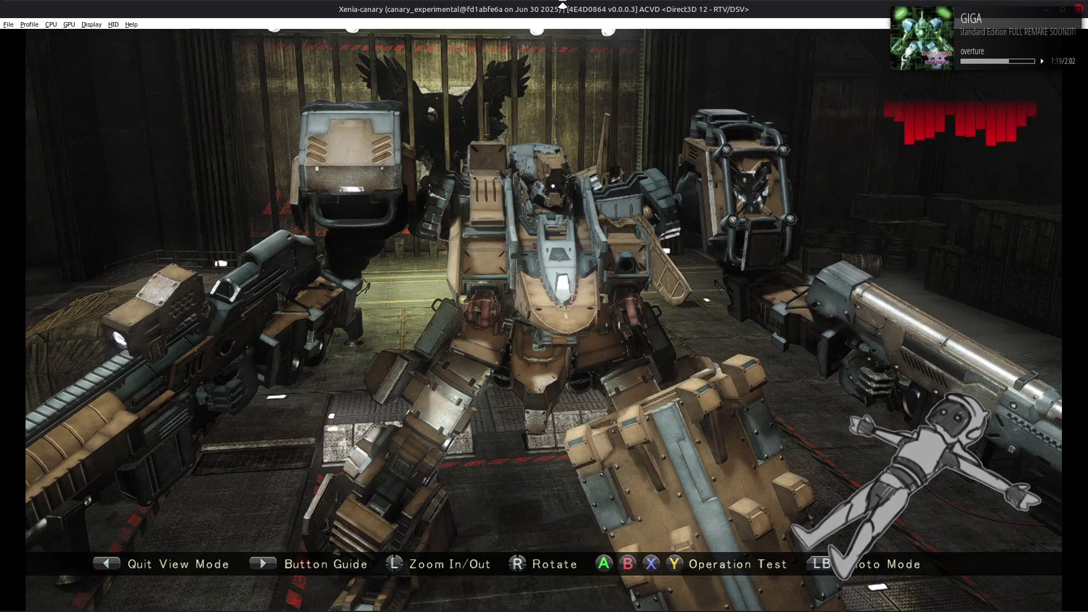
{"action": "key", "text": "z"}
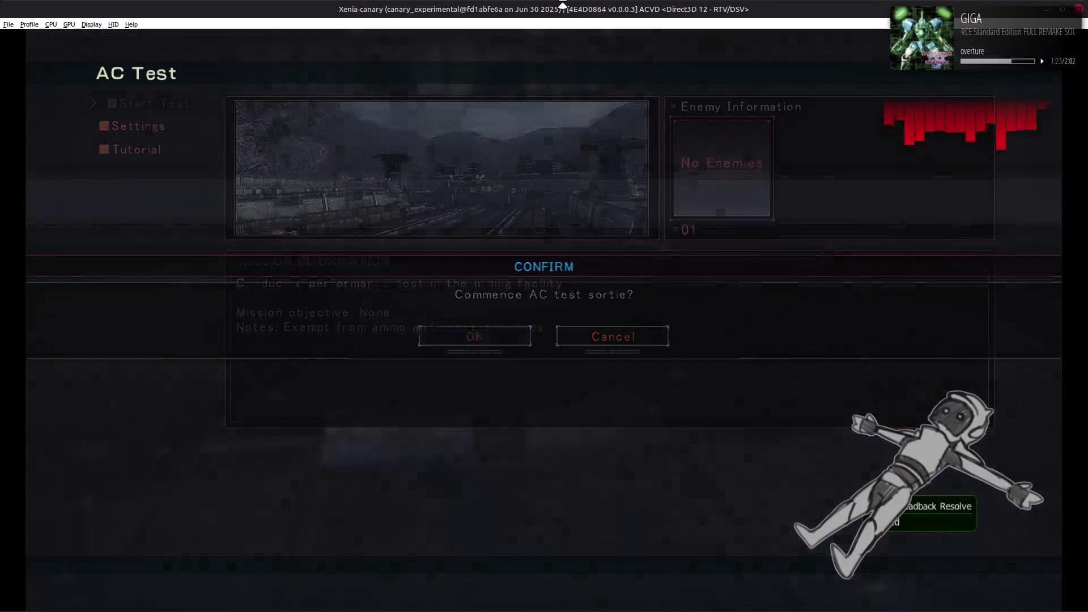
Start the AC Test sortie and play the test mission on the highway
{"action": "key", "text": "Return"}
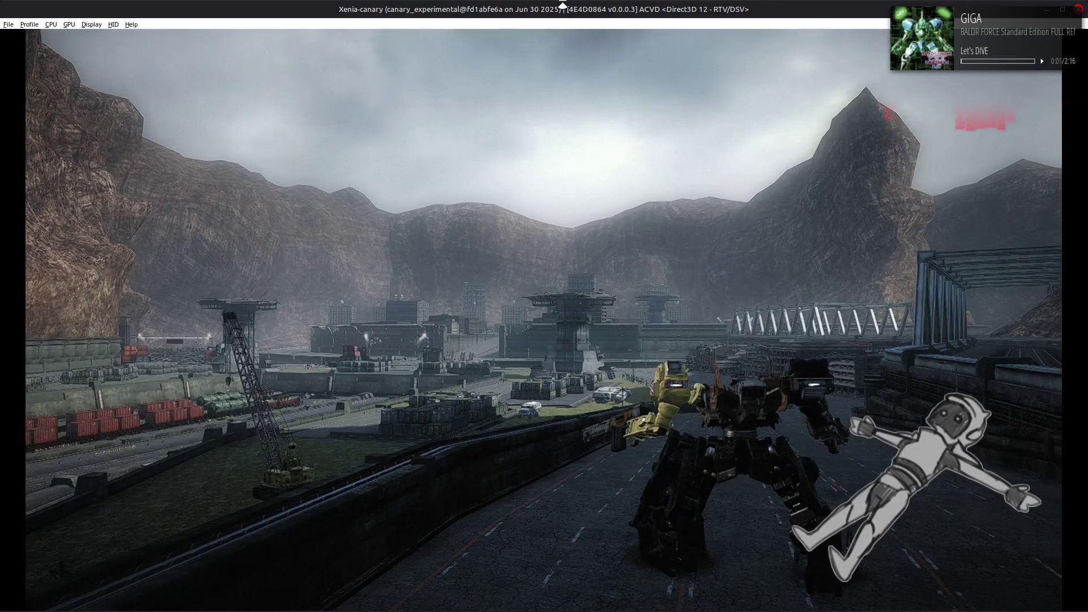
Pause and quit the AC test sortie, then back out to the Workshop menu
{"action": "key", "text": "Return"}
{"action": "key", "text": "Return"}
{"action": "key", "text": "Escape"}
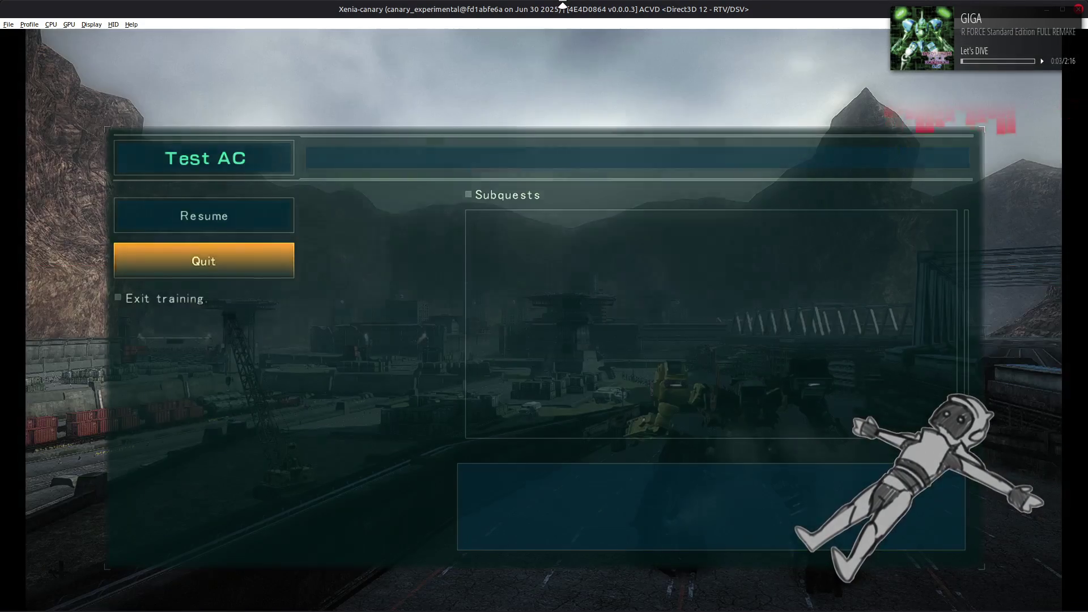
{"action": "key", "text": "Return"}
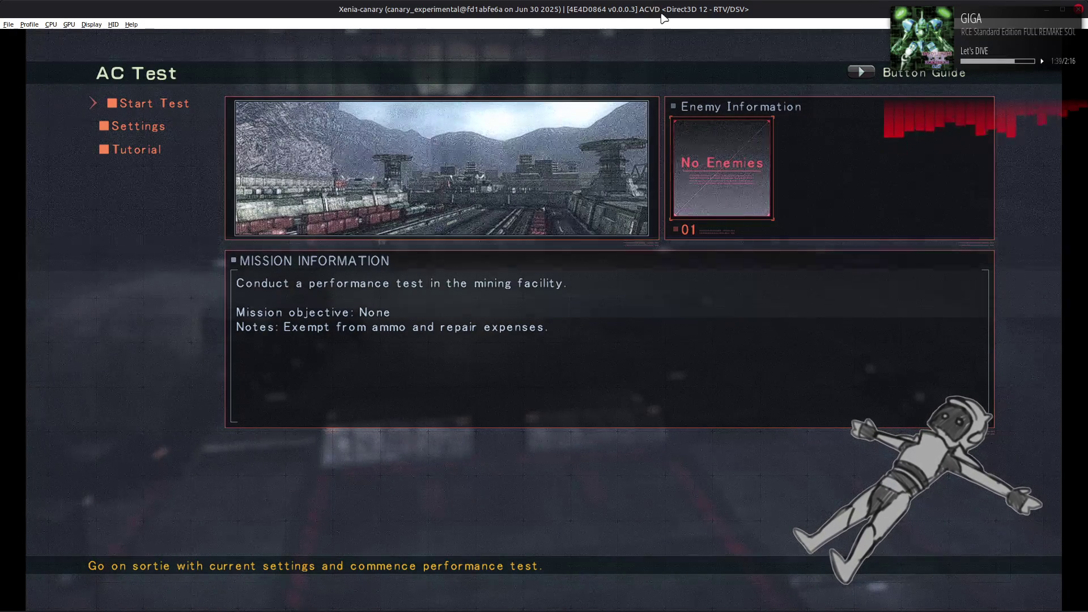
{"action": "key", "text": "Return"}
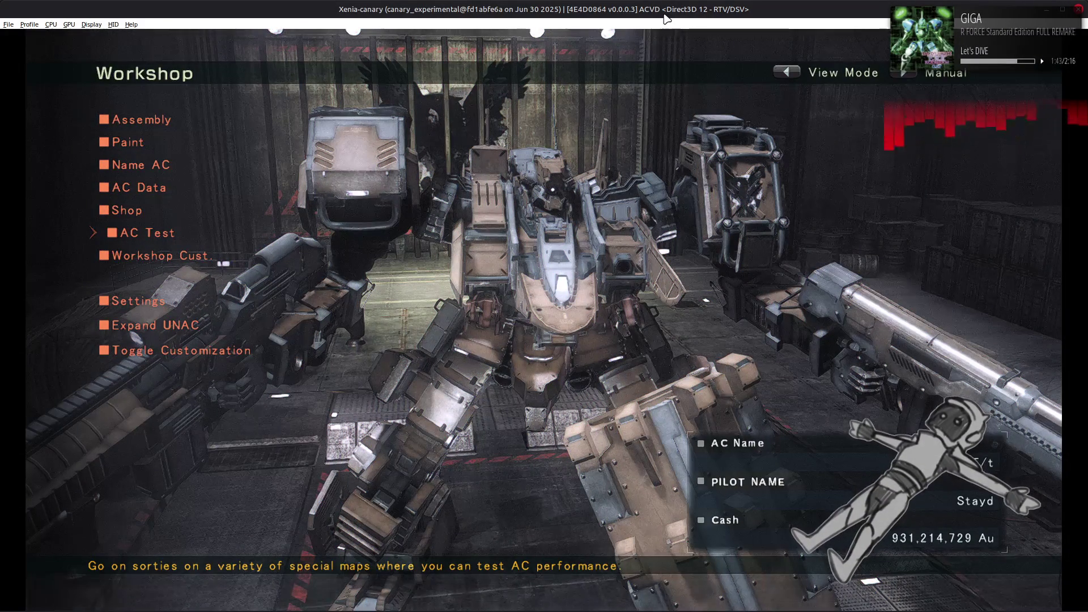
{"action": "key", "text": "Left"}
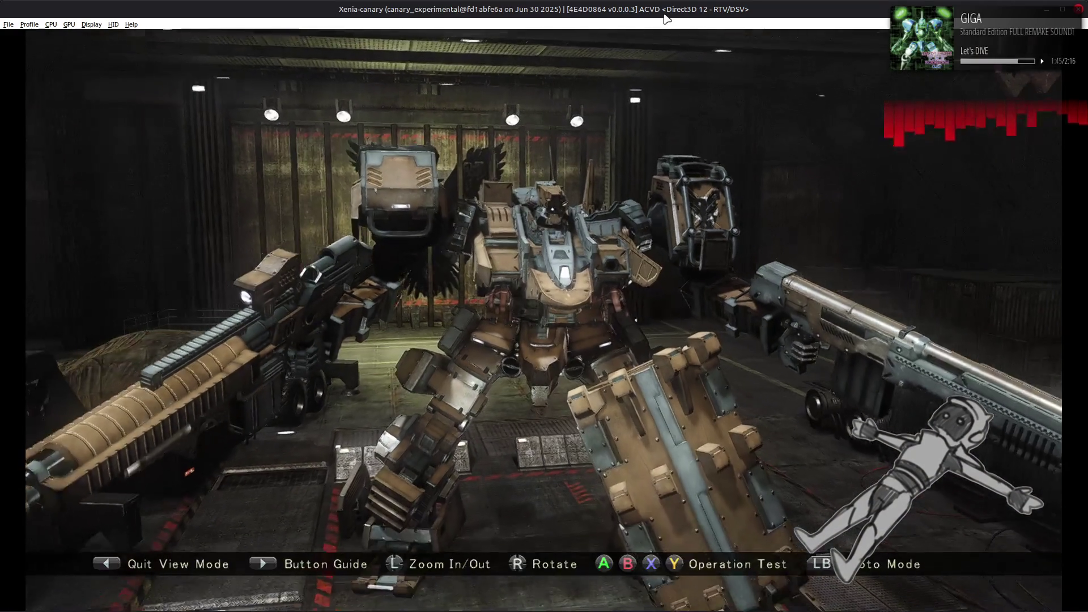
{"action": "key", "text": "Left"}
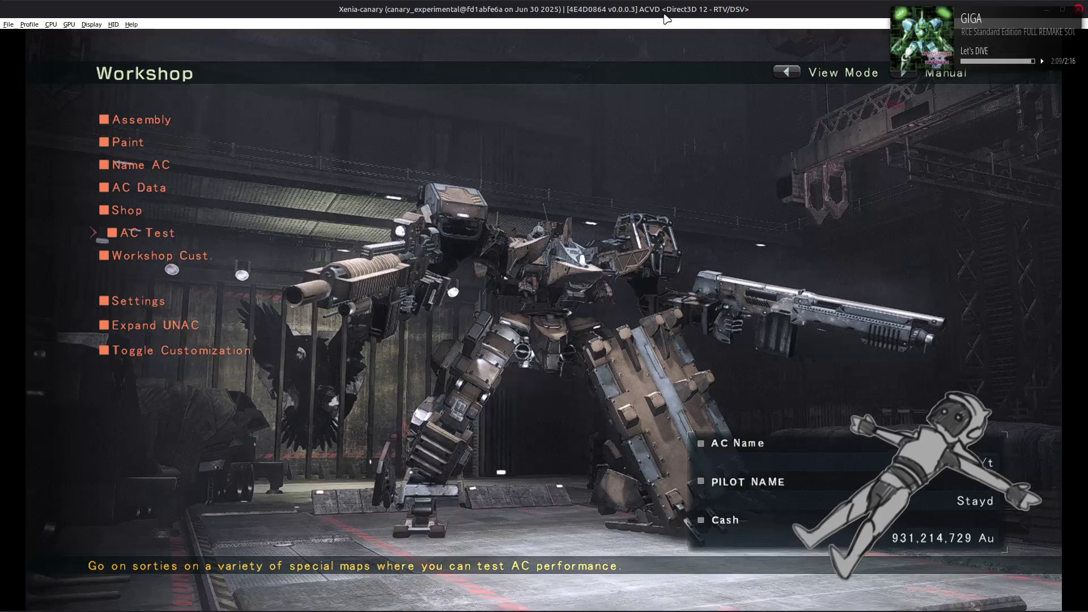
{"action": "key", "text": "Up"}
{"action": "key", "text": "Up"}
{"action": "key", "text": "Up"}
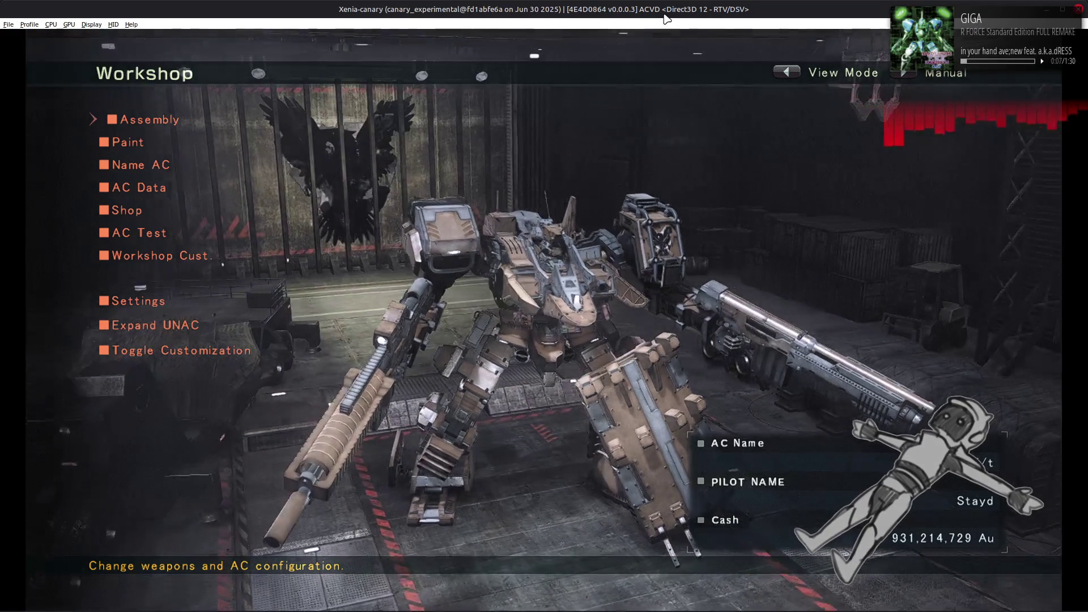
{"action": "key", "text": "Left"}
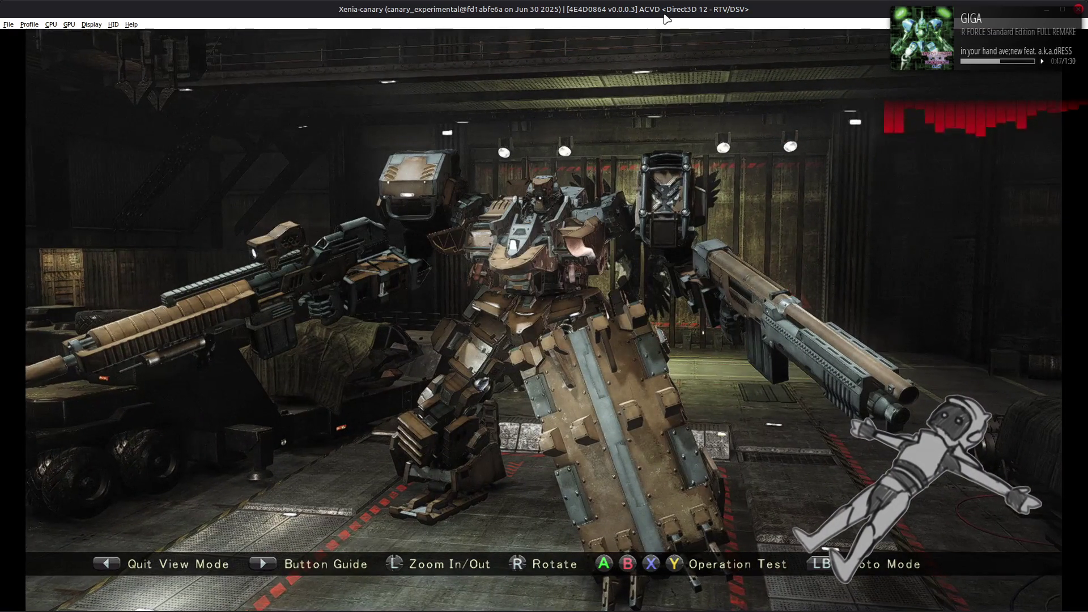
{"action": "key", "text": "Escape"}
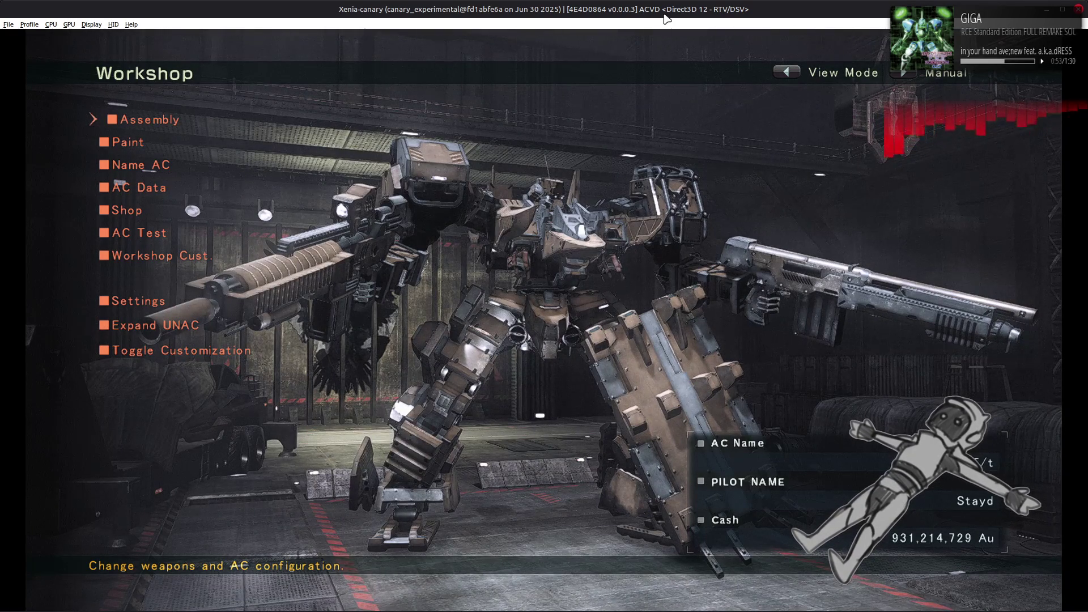
{"action": "key", "text": "Escape"}
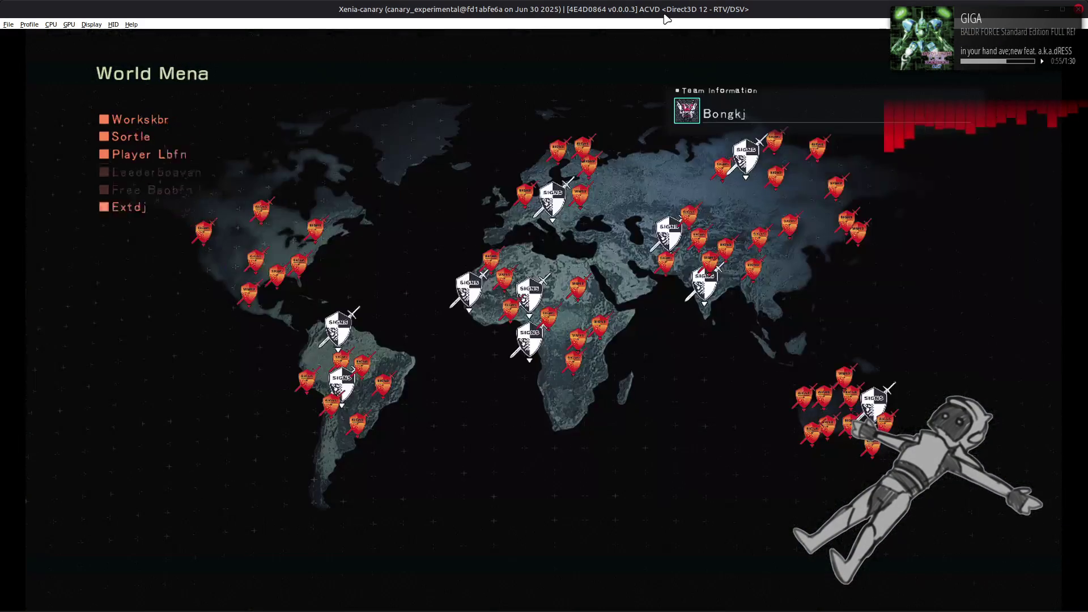
Return from the World Menu to the Workshop to view the AC, then switch to Blender
{"action": "key", "text": "Return"}
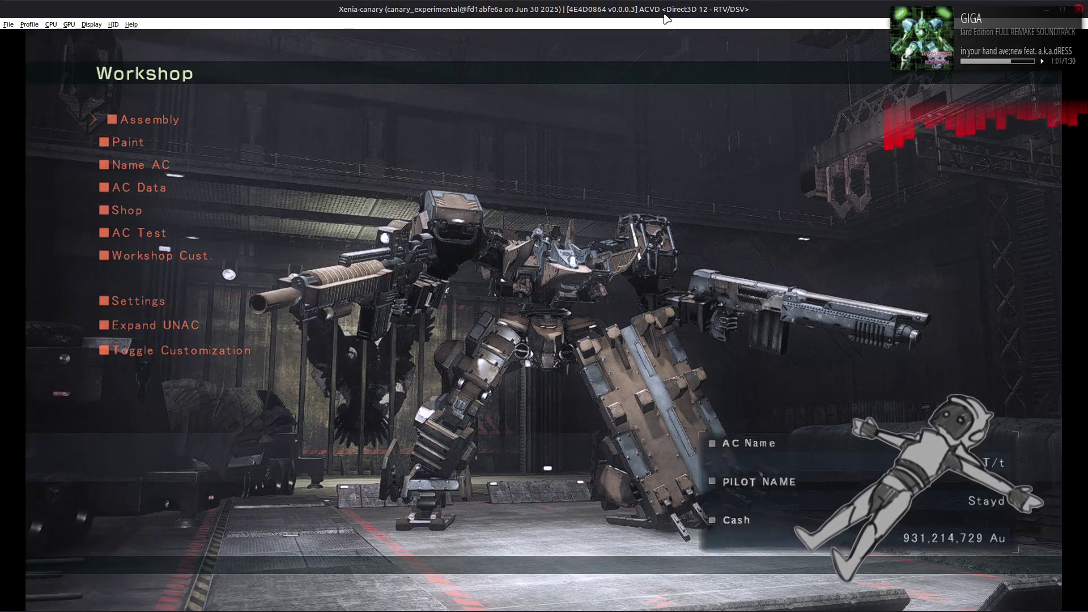
{"action": "key", "text": "BackSpace"}
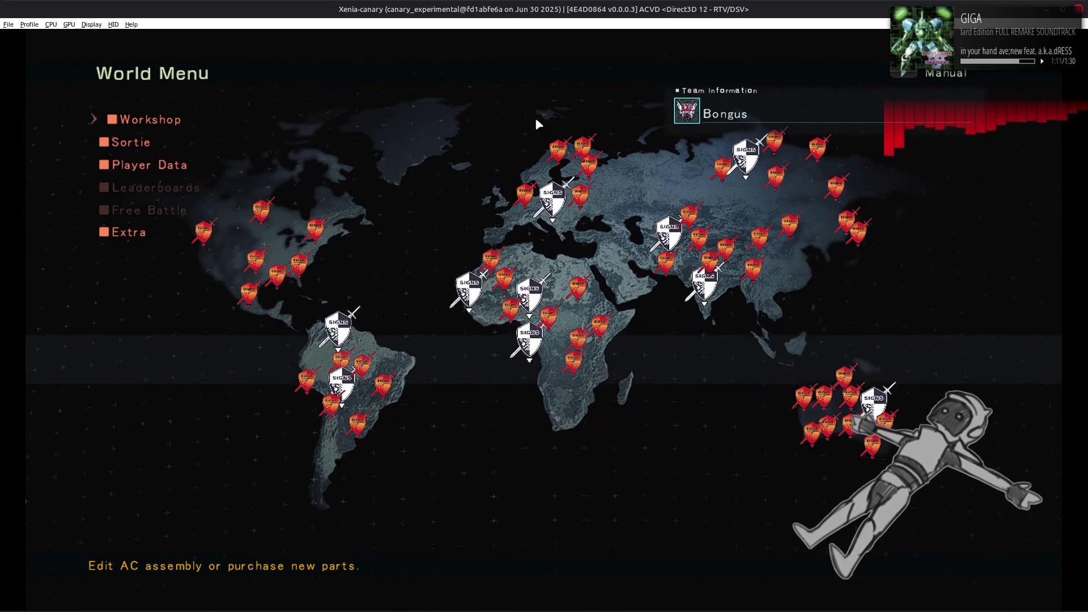
{"action": "key", "text": "alt+Tab"}
{"action": "key", "text": "alt+Tab"}
{"action": "key", "text": "alt+Tab"}
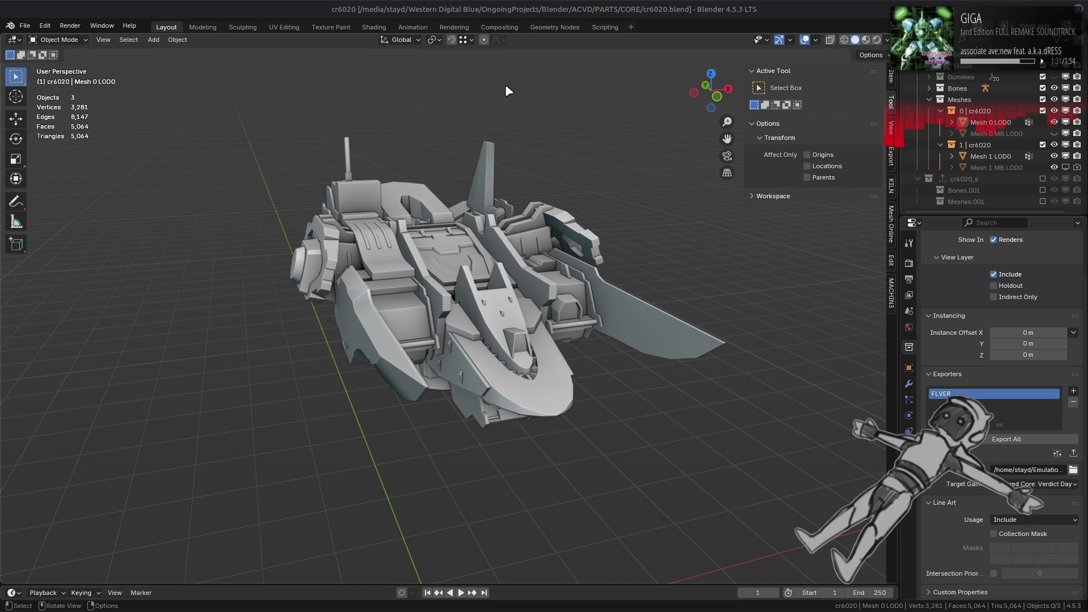
Replace the cr6020 scene in Blender with a new General scene
{"action": "left_click", "coordinate": [25, 25]}
{"action": "mouse_move", "coordinate": [76, 39]}
{"action": "left_click", "coordinate": [177, 41]}
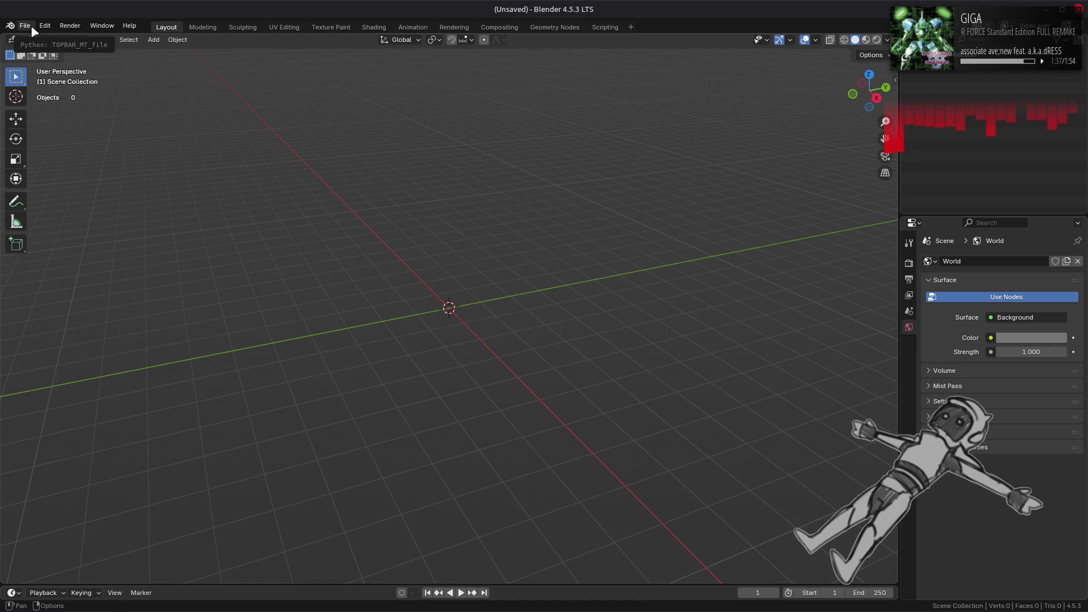
Unpack hd0210_m.bnd.dcx in head > hd0210 and open the extracted hd0210_m-bnd-dcx folder
{"action": "key", "text": "alt+Tab"}
{"action": "key", "text": "alt+Tab"}
{"action": "key", "text": "alt+Tab"}
{"action": "key", "text": "alt+Up"}
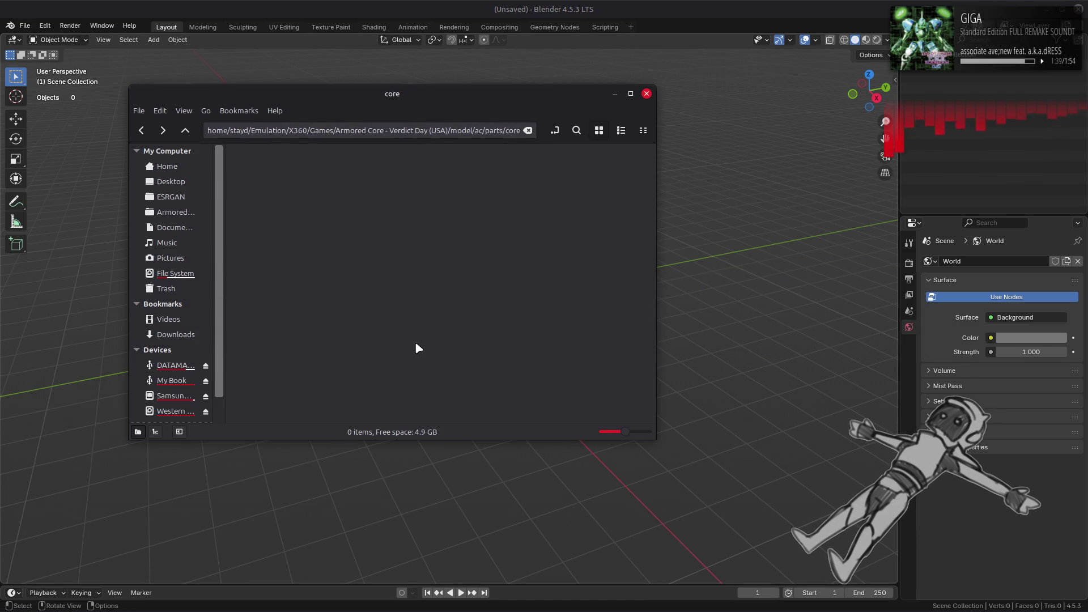
{"action": "key", "text": "alt+Up"}
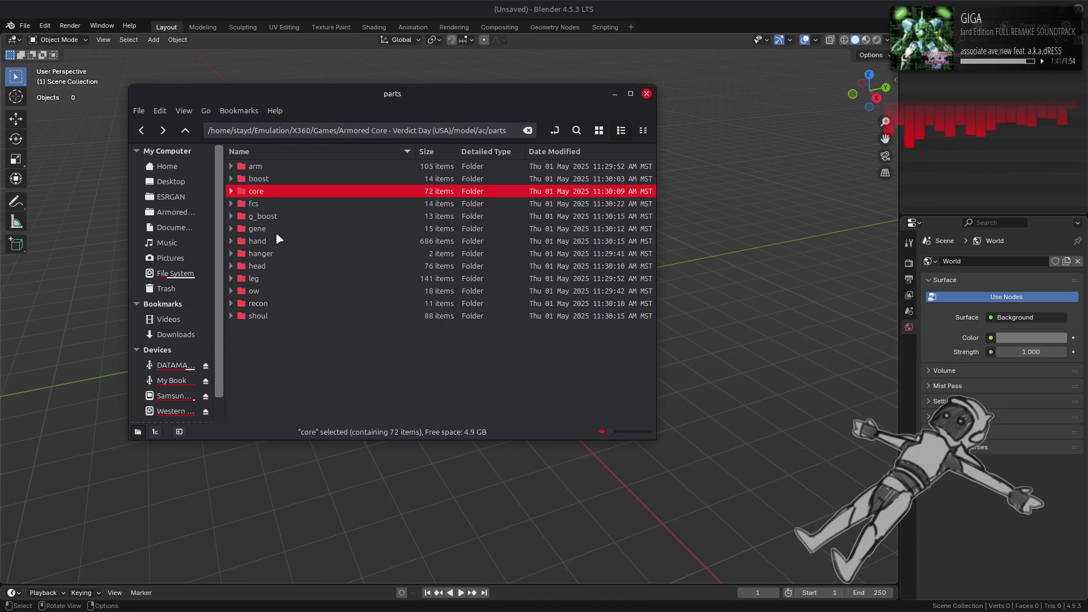
{"action": "double_click", "coordinate": [270, 265]}
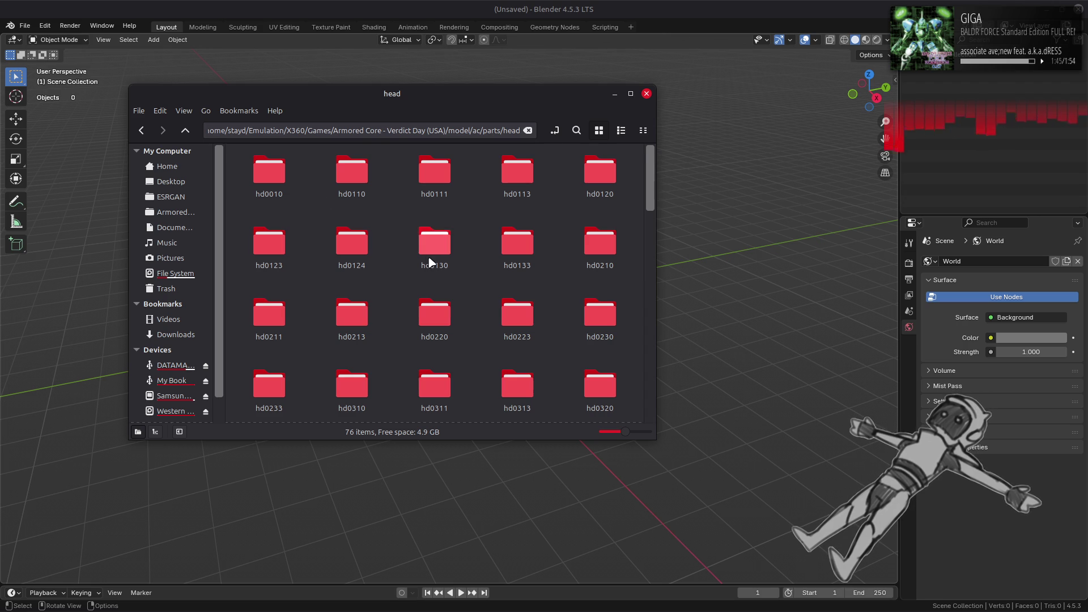
{"action": "scroll", "coordinate": [427, 258], "scroll_direction": "down", "scroll_amount": 1}
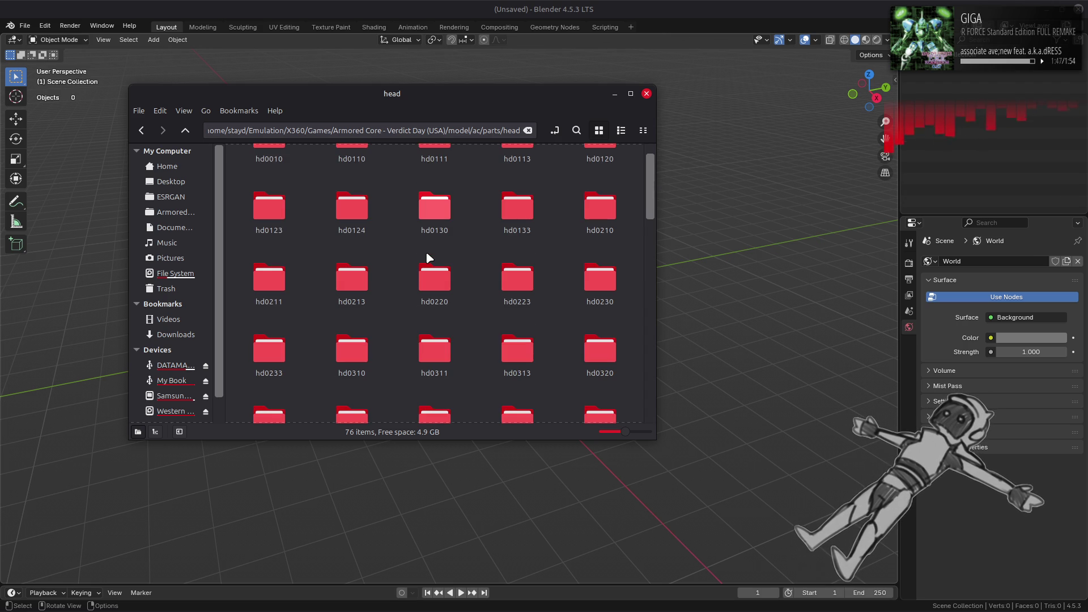
{"action": "double_click", "coordinate": [599, 209]}
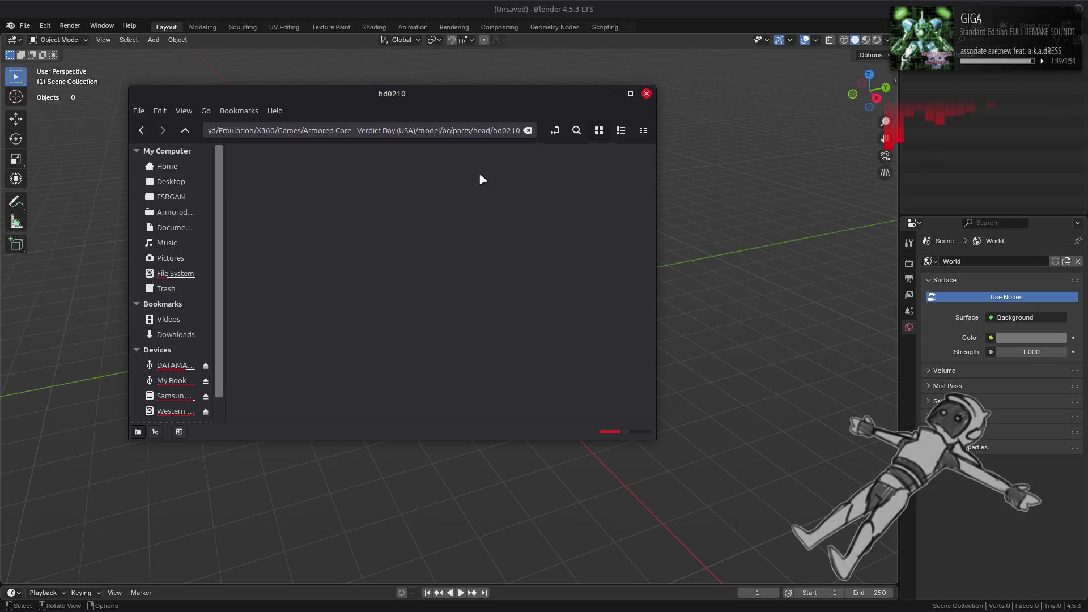
{"action": "right_click", "coordinate": [480, 178]}
{"action": "left_click", "coordinate": [496, 178]}
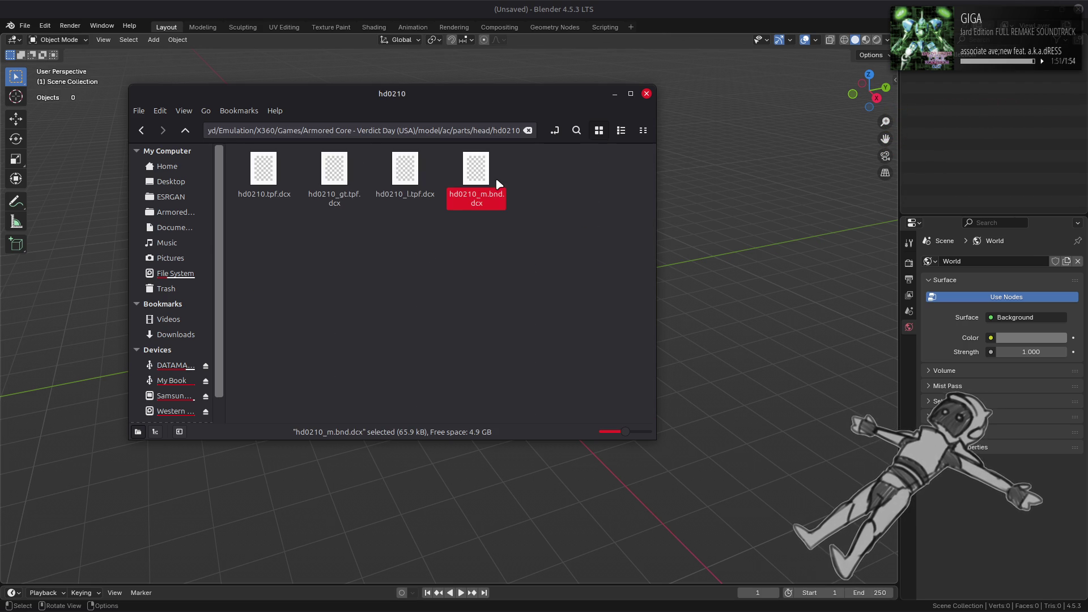
{"action": "double_click", "coordinate": [264, 173]}
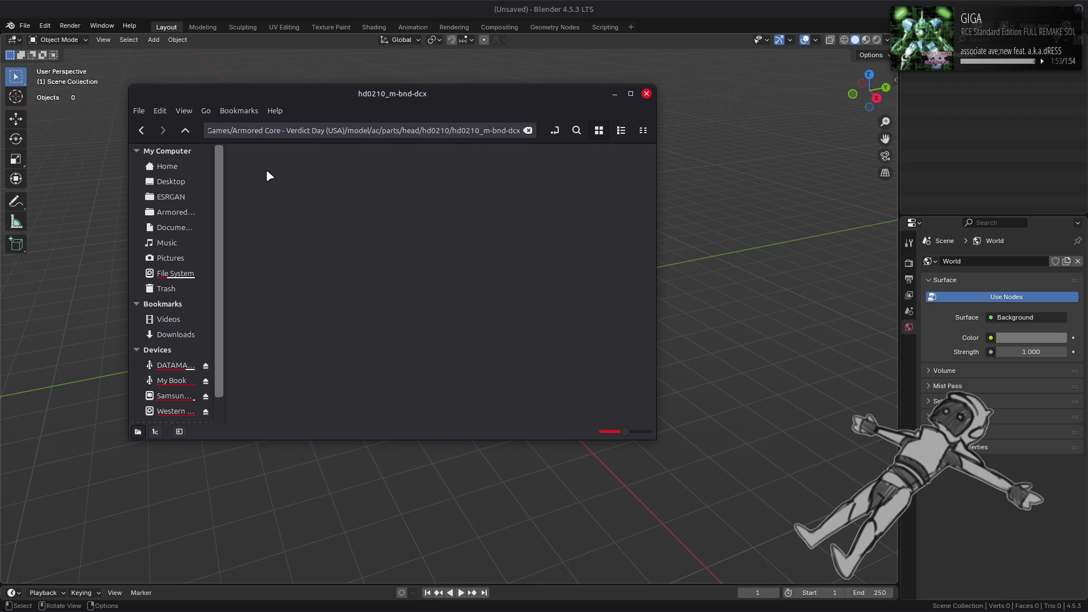
Import hd0210.flv through the FLVER importer, frame the head and orbit around it
{"action": "left_click_drag", "start_coordinate": [267, 176], "coordinate": [741, 217]}
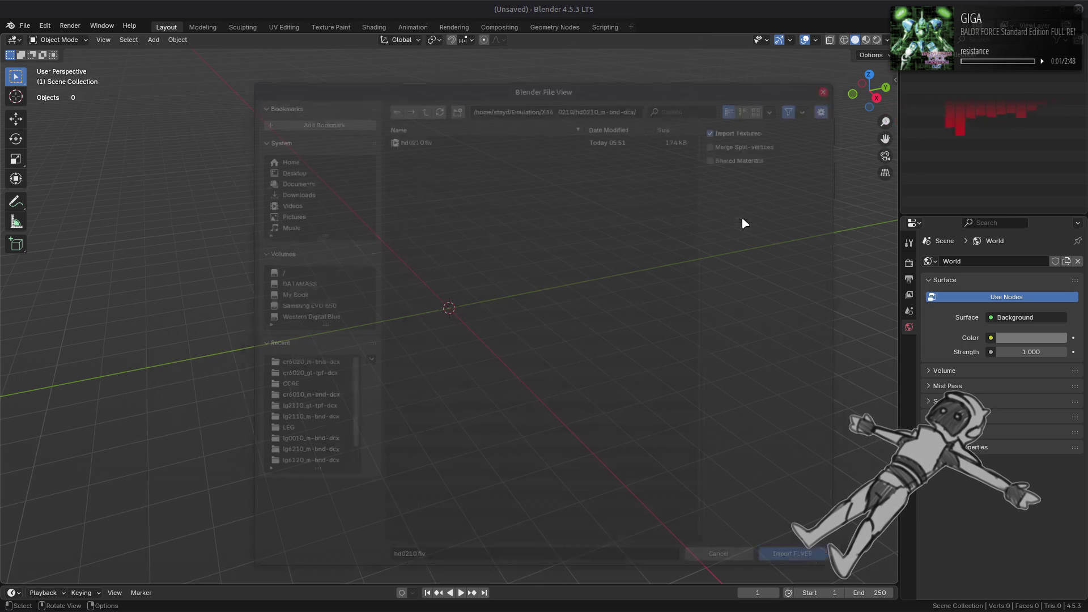
{"action": "double_click", "coordinate": [679, 135]}
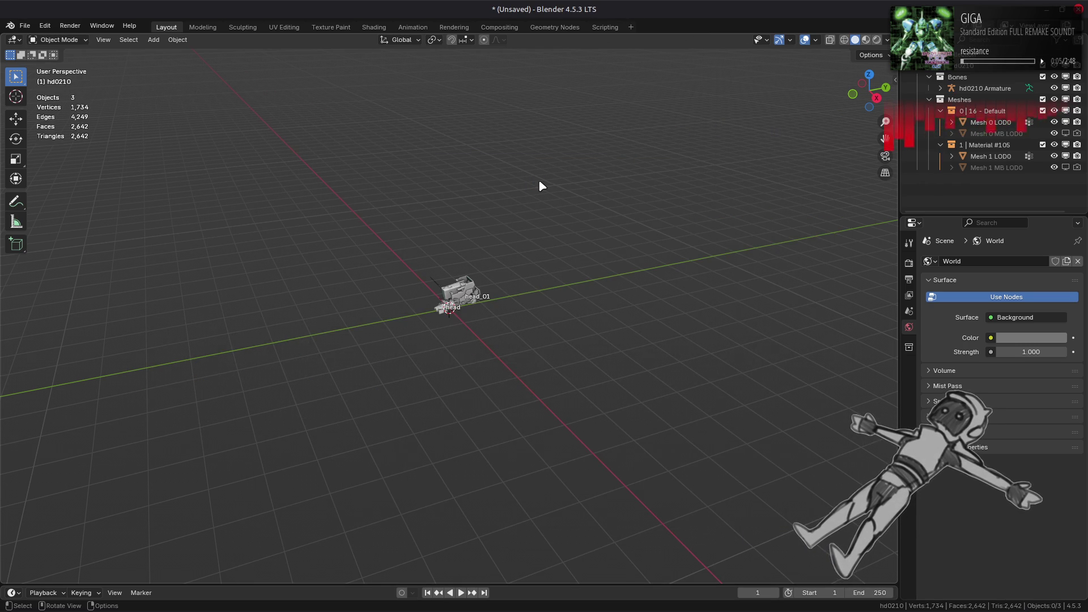
{"action": "key", "text": "KP_Decimal"}
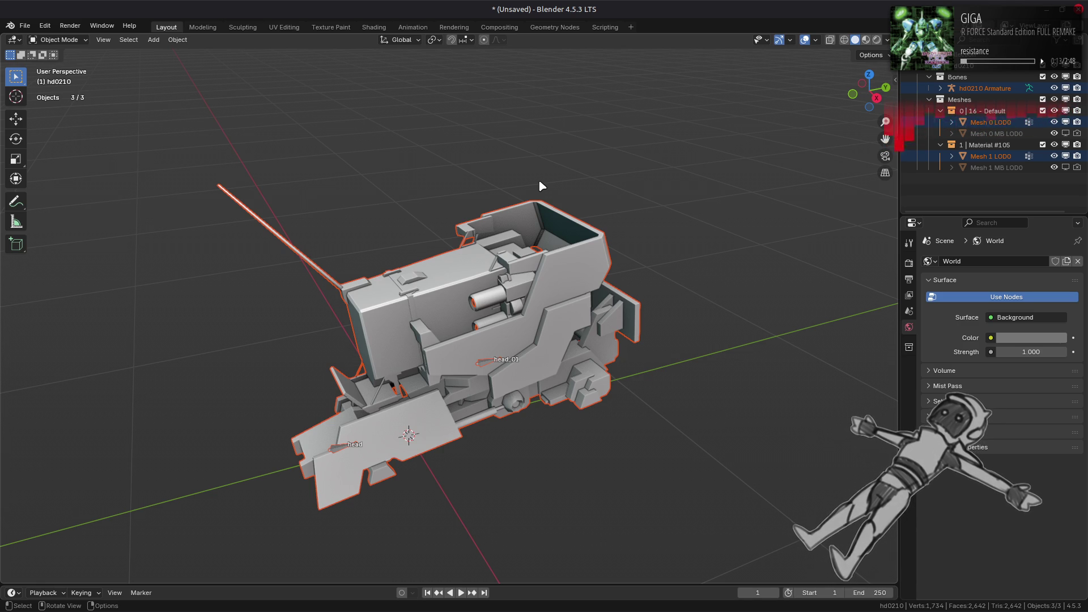
{"action": "key", "text": "alt+a"}
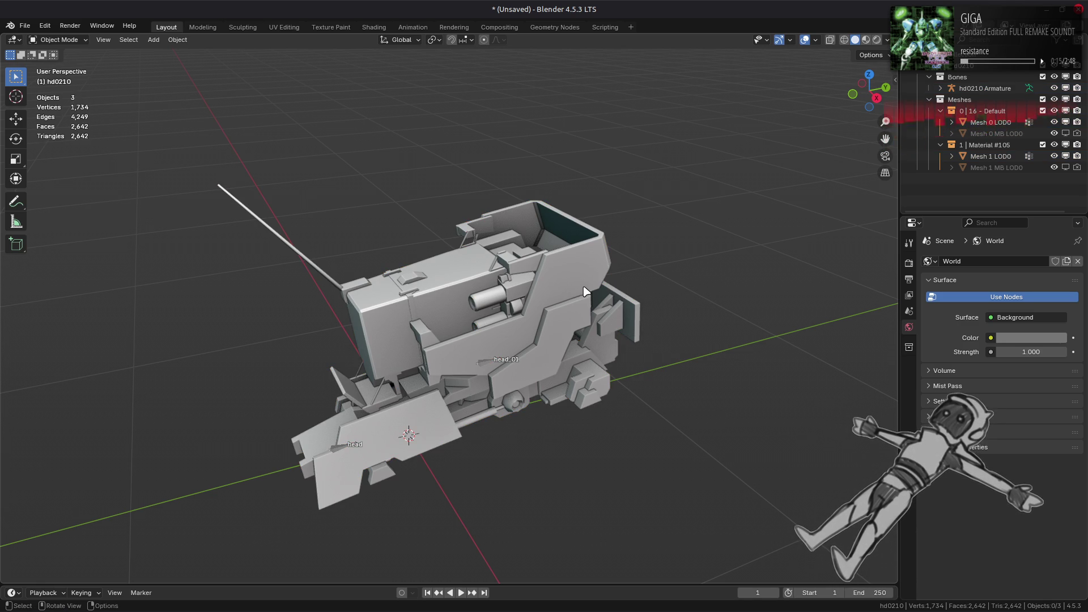
{"action": "mouse_move", "coordinate": [528, 273]}
{"action": "middle_mouse_down"}
{"action": "mouse_move", "coordinate": [651, 231]}
{"action": "mouse_move", "coordinate": [654, 243]}
{"action": "middle_mouse_up"}
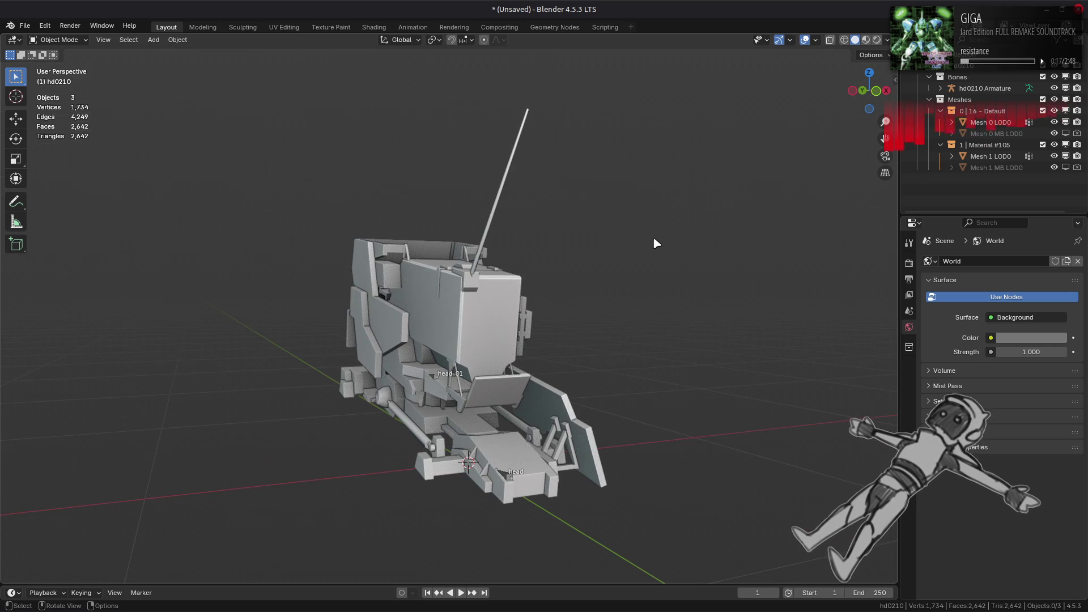
{"action": "key", "text": "alt+Tab"}
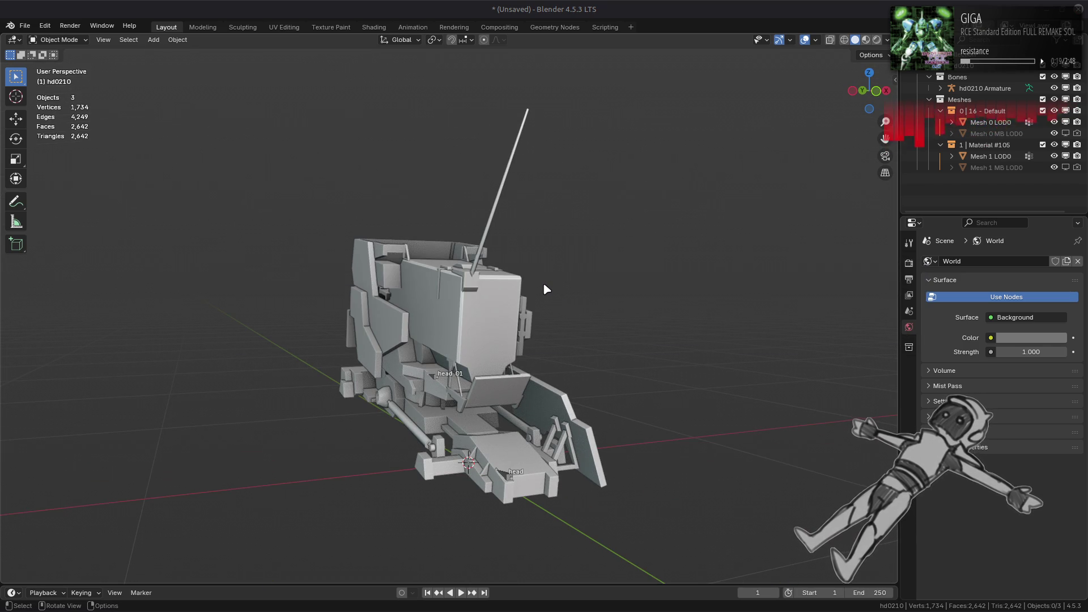
{"action": "key", "text": "alt+Tab"}
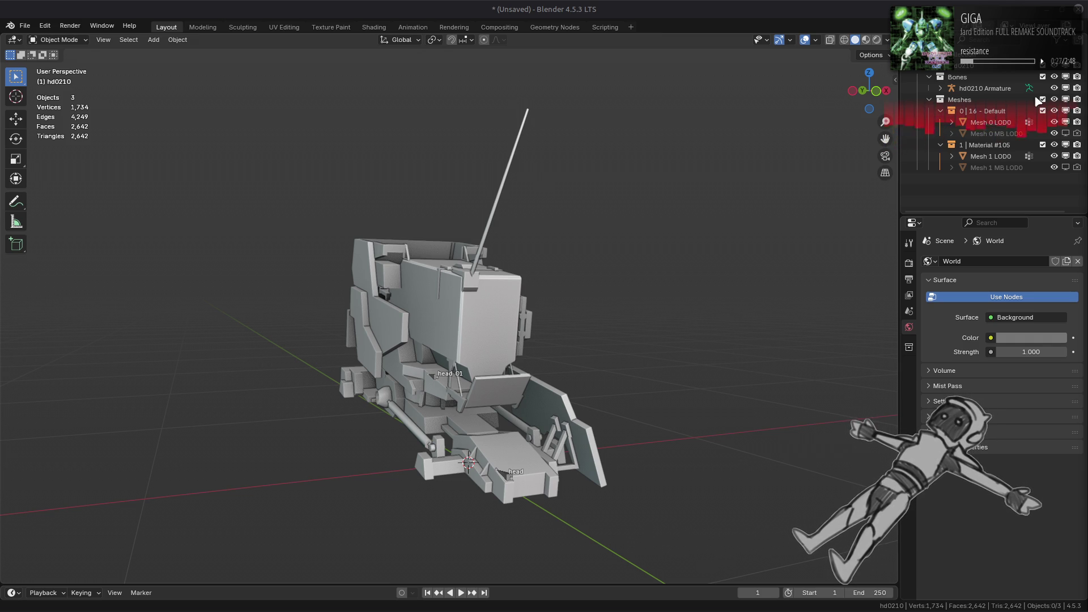
{"action": "key", "text": "alt+Tab"}
{"action": "key", "text": "alt+Tab"}
{"action": "key", "text": "alt+Tab"}
{"action": "key", "text": "alt+Tab"}
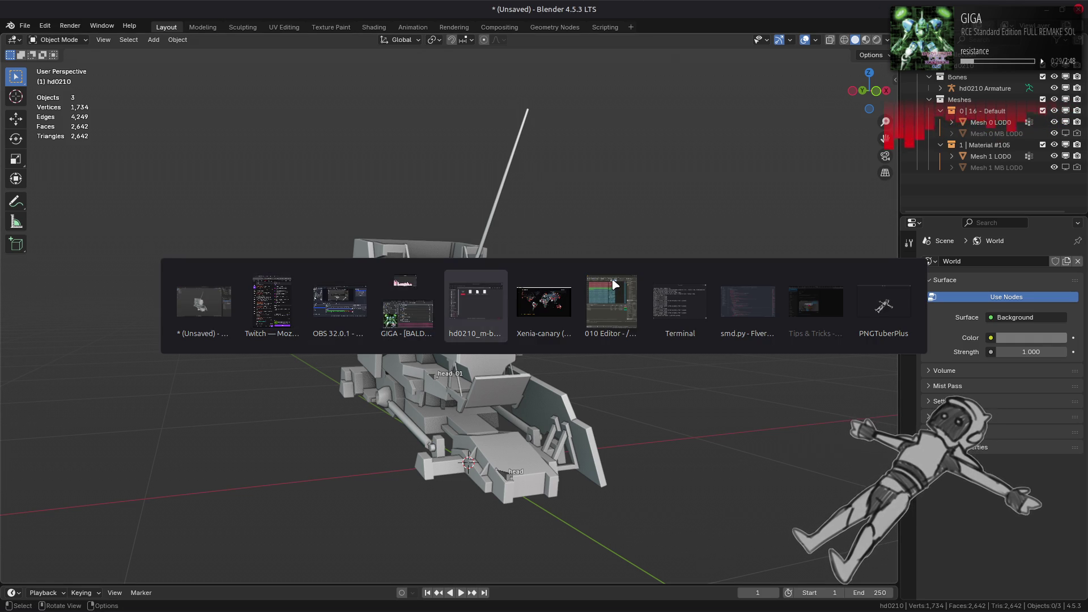
Import hd0210_s.smd into the scene by dragging it into Blender
{"action": "left_click_drag", "start_coordinate": [402, 170], "coordinate": [747, 250]}
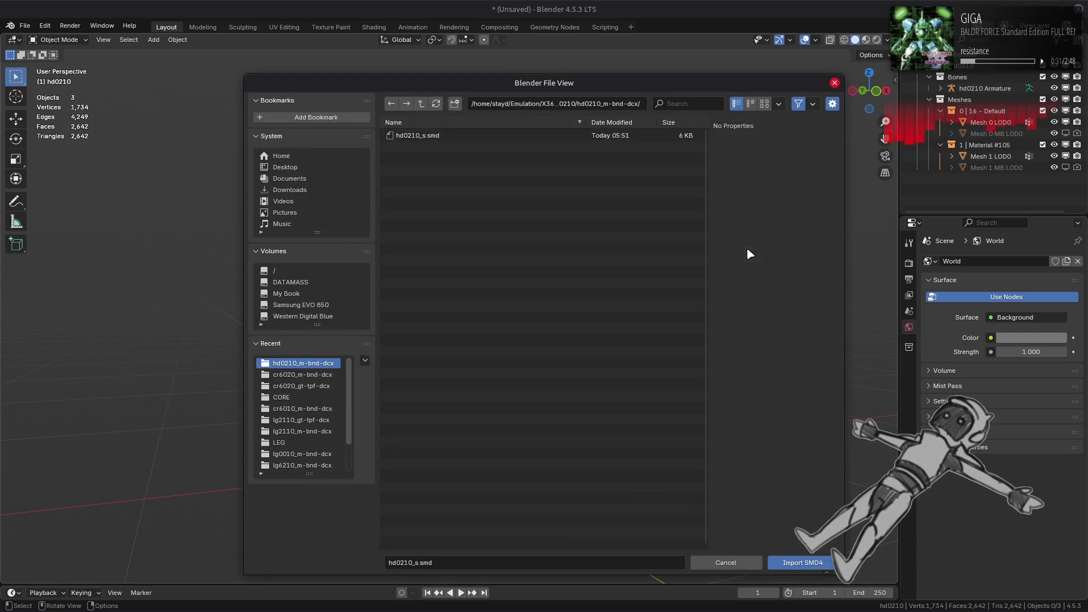
{"action": "double_click", "coordinate": [625, 137]}
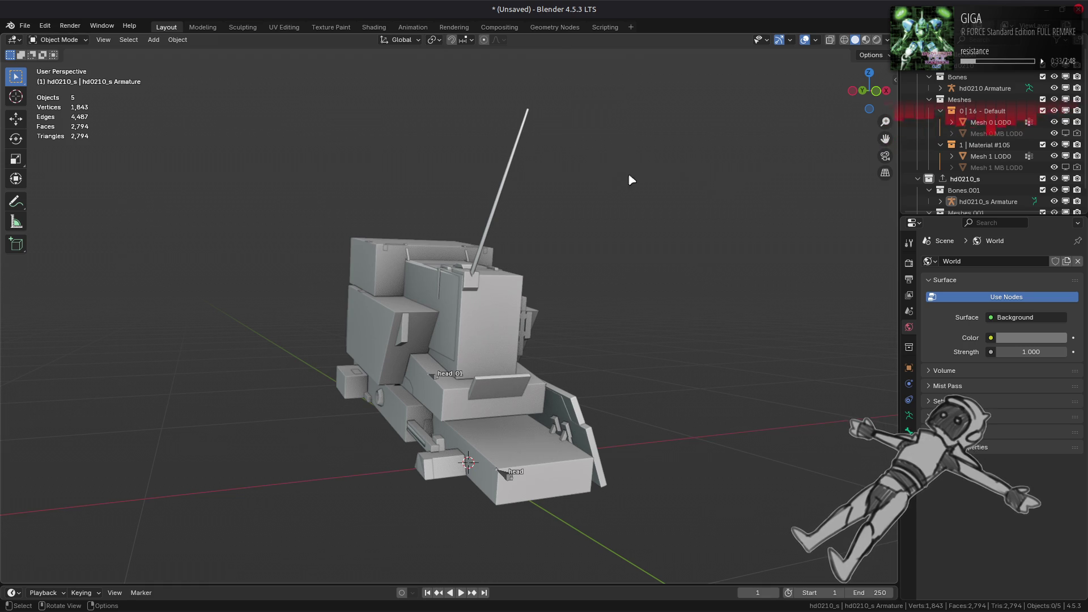
{"action": "scroll", "coordinate": [963, 170], "scroll_direction": "down", "scroll_amount": 2}
Give Mesh 0 a pure red viewport display colour and draw it In Front
{"action": "left_click", "coordinate": [957, 201]}
{"action": "scroll", "coordinate": [950, 187], "scroll_direction": "up", "scroll_amount": 1}
{"action": "left_click", "coordinate": [909, 368]}
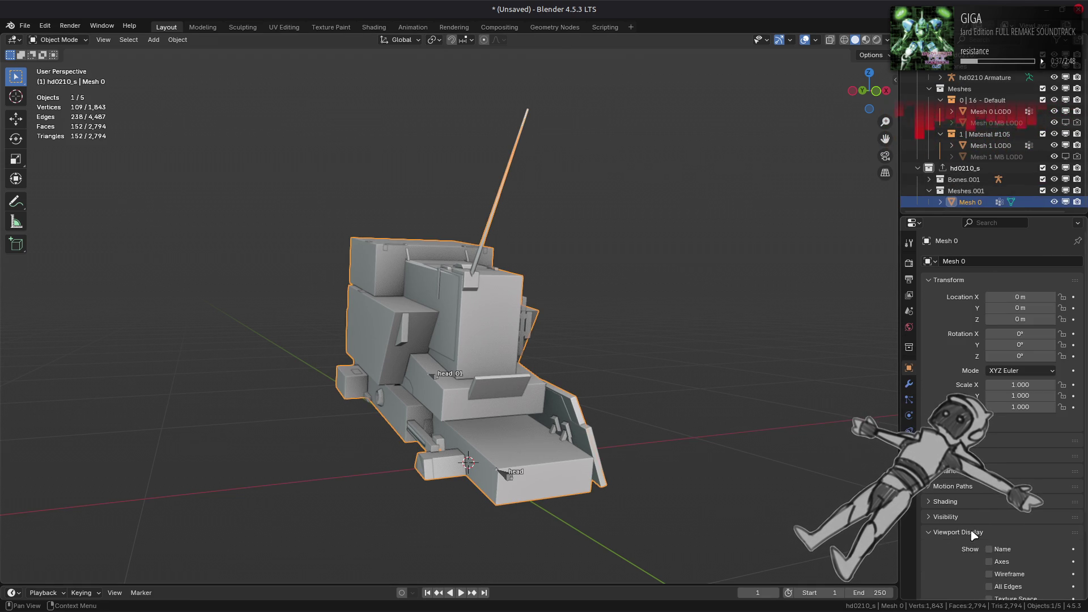
{"action": "scroll", "coordinate": [973, 534], "scroll_direction": "down", "scroll_amount": 5}
{"action": "left_click", "coordinate": [1006, 514]}
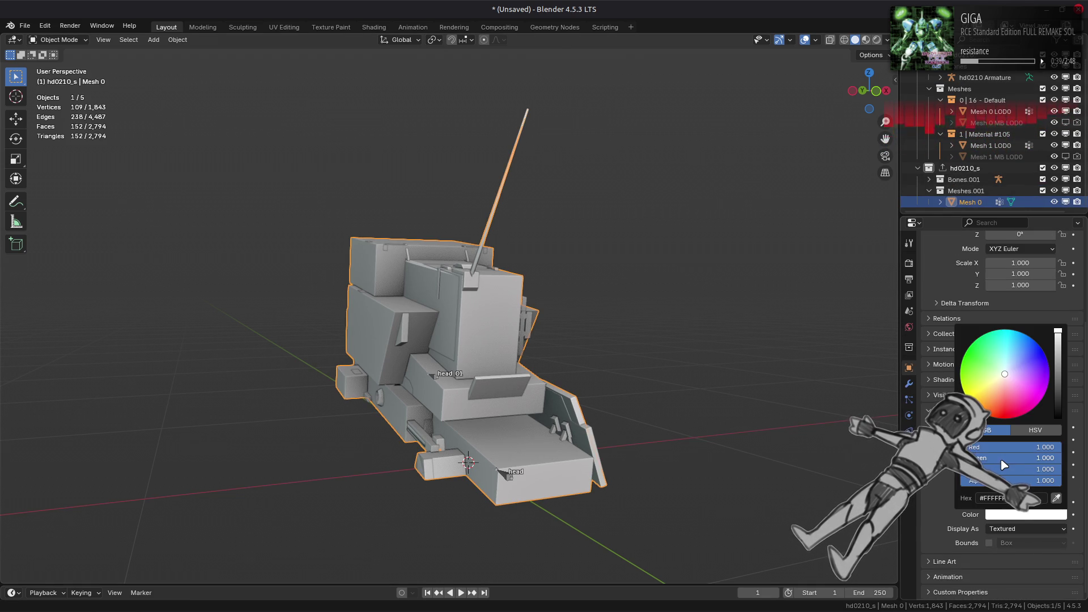
{"action": "left_click", "coordinate": [1035, 430]}
{"action": "left_click", "coordinate": [1005, 419]}
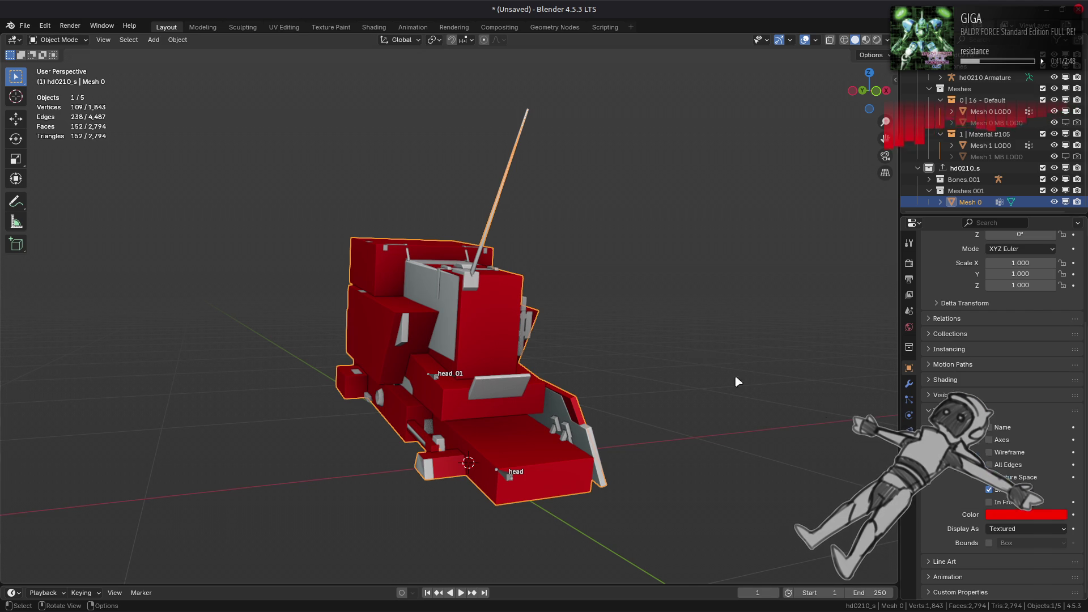
{"action": "left_click", "coordinate": [988, 502]}
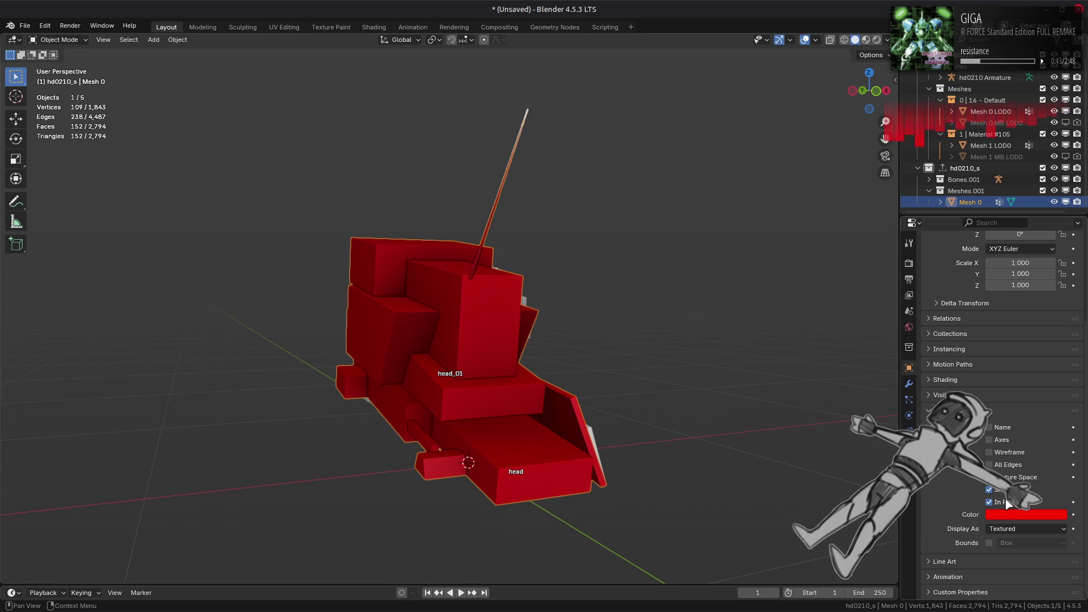
Zoom in on the red mesh, deselect it, and orbit to a top-down view
{"action": "mouse_move", "coordinate": [657, 373]}
{"action": "middle_mouse_down"}
{"action": "mouse_move", "coordinate": [616, 352]}
{"action": "mouse_move", "coordinate": [636, 376]}
{"action": "mouse_move", "coordinate": [626, 376]}
{"action": "middle_mouse_up"}
{"action": "scroll", "coordinate": [635, 376], "scroll_direction": "up", "scroll_amount": 3}
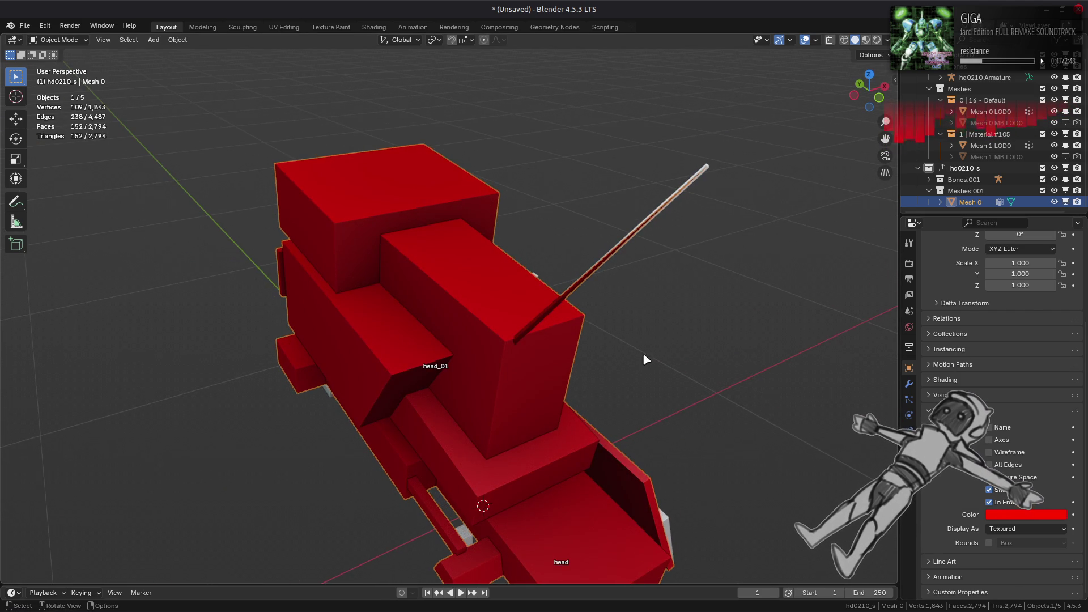
{"action": "left_click", "coordinate": [651, 336]}
{"action": "mouse_move", "coordinate": [654, 336]}
{"action": "middle_mouse_down"}
{"action": "mouse_move", "coordinate": [635, 353]}
{"action": "mouse_move", "coordinate": [700, 318]}
{"action": "mouse_move", "coordinate": [715, 369]}
{"action": "middle_mouse_up"}
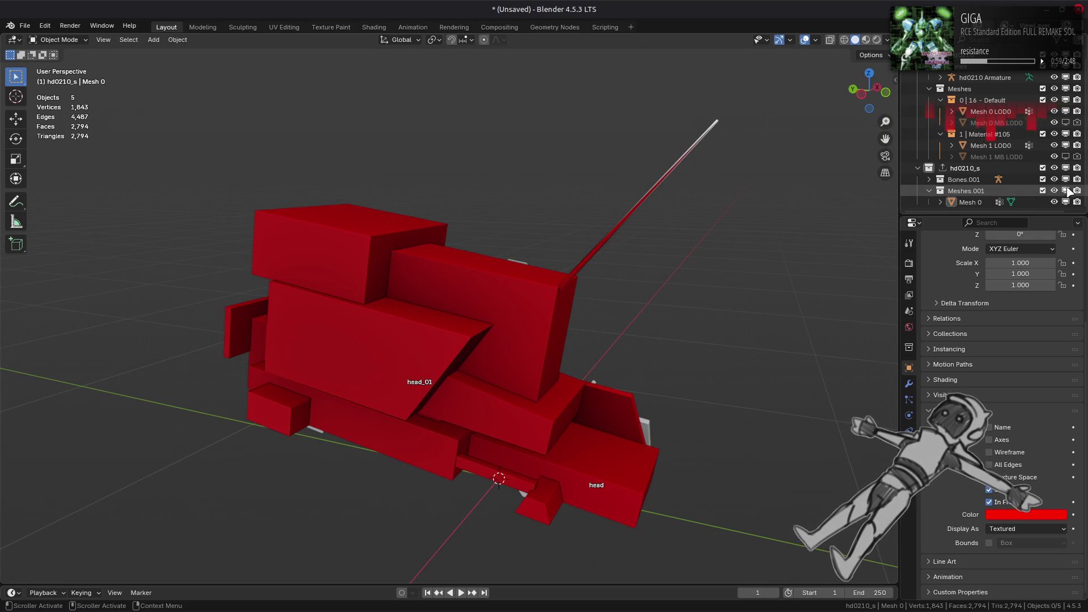
Toggle the red Mesh 0's visibility repeatedly while orbiting the grey head
{"action": "left_click", "coordinate": [1054, 203]}
{"action": "left_click", "coordinate": [1055, 203]}
{"action": "left_click", "coordinate": [1054, 202]}
{"action": "left_click", "coordinate": [1054, 202]}
{"action": "left_click", "coordinate": [1054, 202]}
{"action": "left_click", "coordinate": [1055, 202]}
{"action": "left_click", "coordinate": [1054, 202]}
{"action": "left_click", "coordinate": [1054, 202]}
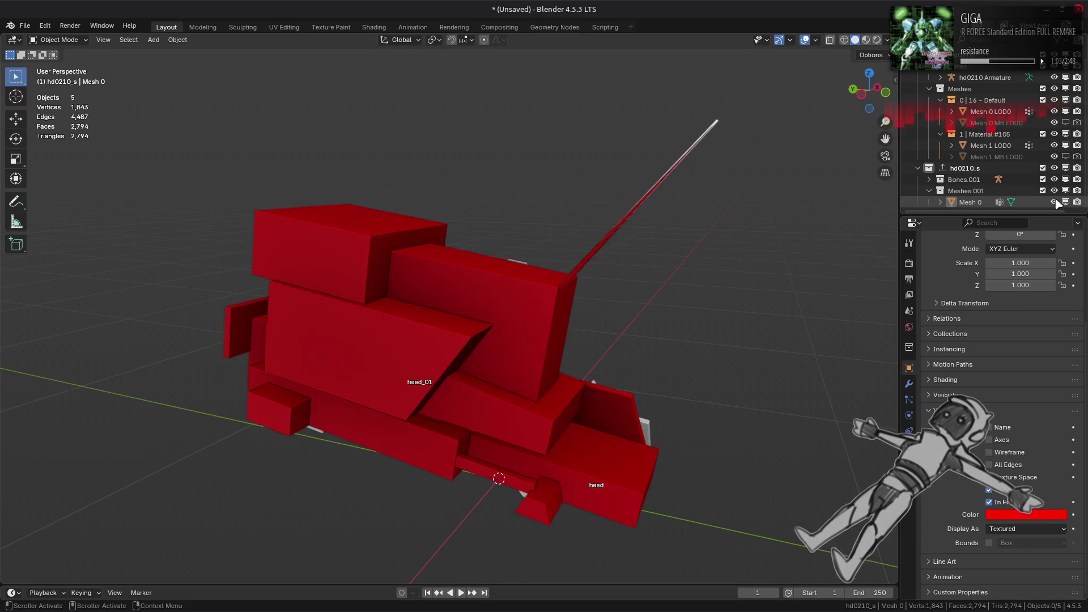
{"action": "left_click", "coordinate": [1055, 202]}
{"action": "mouse_move", "coordinate": [703, 295]}
{"action": "middle_mouse_down"}
{"action": "mouse_move", "coordinate": [685, 259]}
{"action": "mouse_move", "coordinate": [825, 243]}
{"action": "middle_mouse_up"}
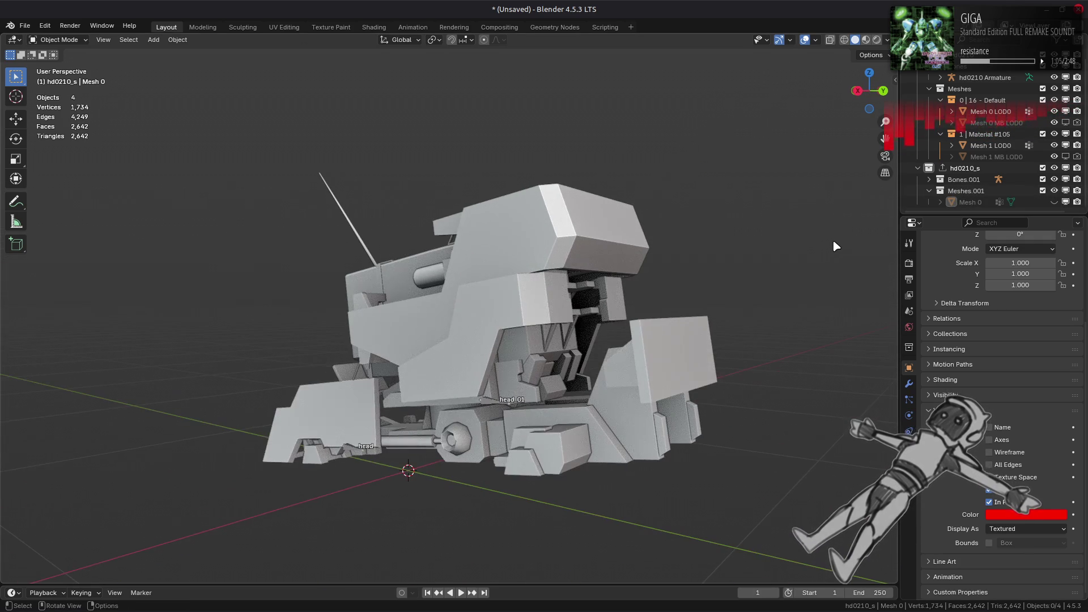
{"action": "left_click", "coordinate": [1055, 202]}
{"action": "left_click", "coordinate": [1055, 202]}
{"action": "left_click", "coordinate": [1055, 202]}
{"action": "left_click", "coordinate": [1054, 202]}
Keep comparing with Mesh 0 shown and hidden from front views, ending hidden
{"action": "middle_click_drag", "start_coordinate": [708, 227], "coordinate": [1008, 181]}
{"action": "left_click", "coordinate": [1054, 202]}
{"action": "left_click", "coordinate": [1054, 203]}
{"action": "left_click", "coordinate": [1054, 203]}
{"action": "mouse_move", "coordinate": [708, 261]}
{"action": "middle_mouse_down"}
{"action": "mouse_move", "coordinate": [658, 285]}
{"action": "mouse_move", "coordinate": [629, 284]}
{"action": "middle_mouse_up"}
{"action": "left_click", "coordinate": [1055, 202]}
{"action": "left_click", "coordinate": [1055, 202]}
{"action": "left_click", "coordinate": [1054, 202]}
{"action": "left_click", "coordinate": [1055, 203]}
{"action": "left_click", "coordinate": [1054, 202]}
{"action": "mouse_move", "coordinate": [737, 255]}
{"action": "middle_mouse_down"}
{"action": "mouse_move", "coordinate": [651, 267]}
{"action": "mouse_move", "coordinate": [704, 267]}
{"action": "middle_mouse_up"}
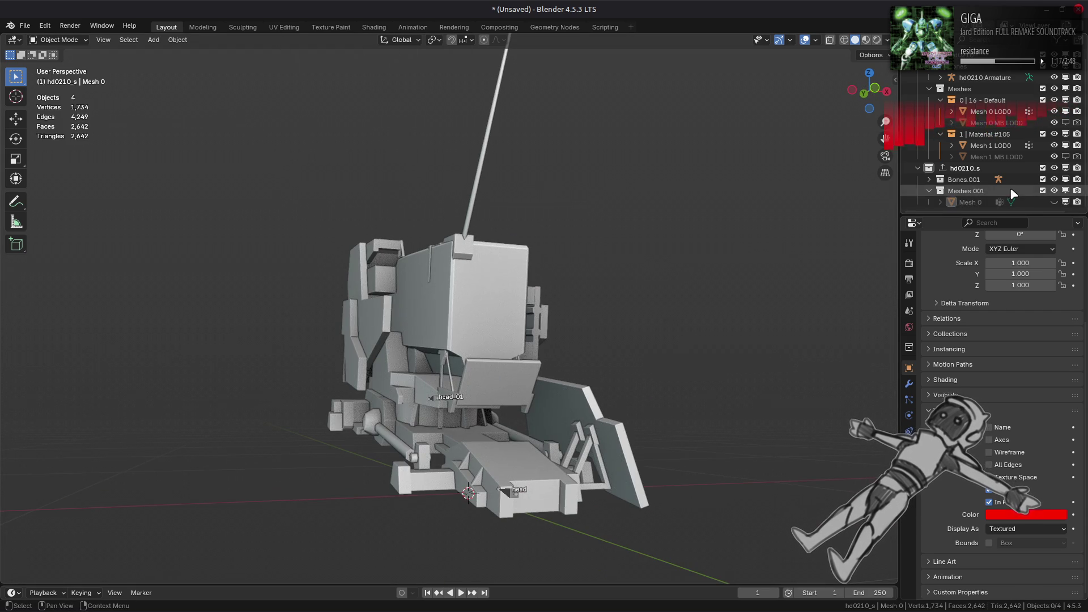
{"action": "left_click", "coordinate": [1054, 202]}
{"action": "left_click", "coordinate": [1055, 202]}
{"action": "left_click", "coordinate": [1055, 203]}
{"action": "left_click", "coordinate": [1054, 203]}
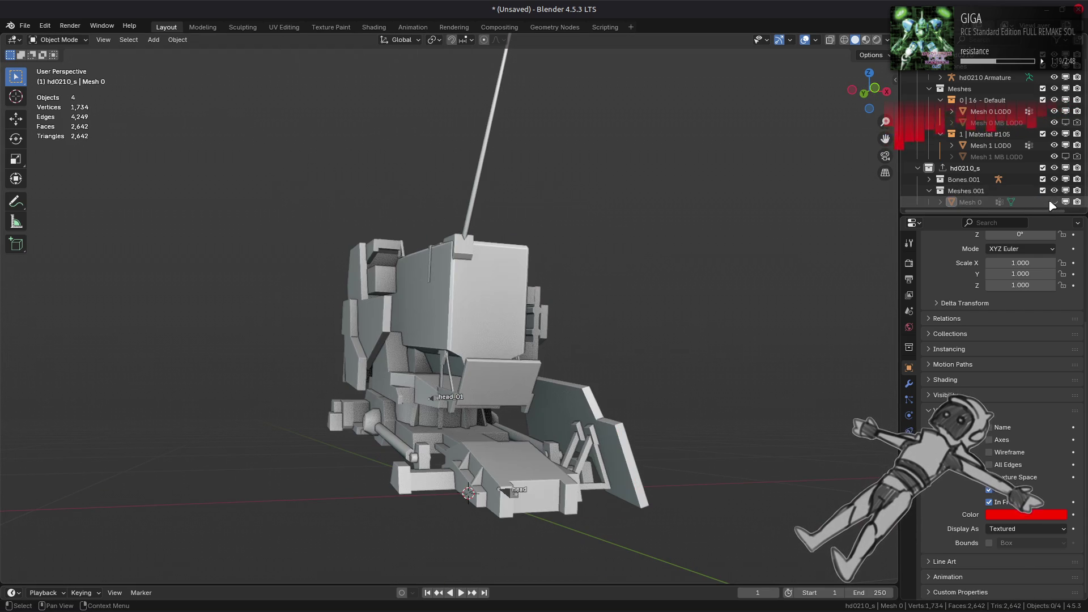
{"action": "middle_click_drag", "start_coordinate": [646, 226], "coordinate": [624, 226]}
Preview the head with MatCap, then Studio lighting, and select Mesh 0 LOD0
{"action": "key", "text": "n"}
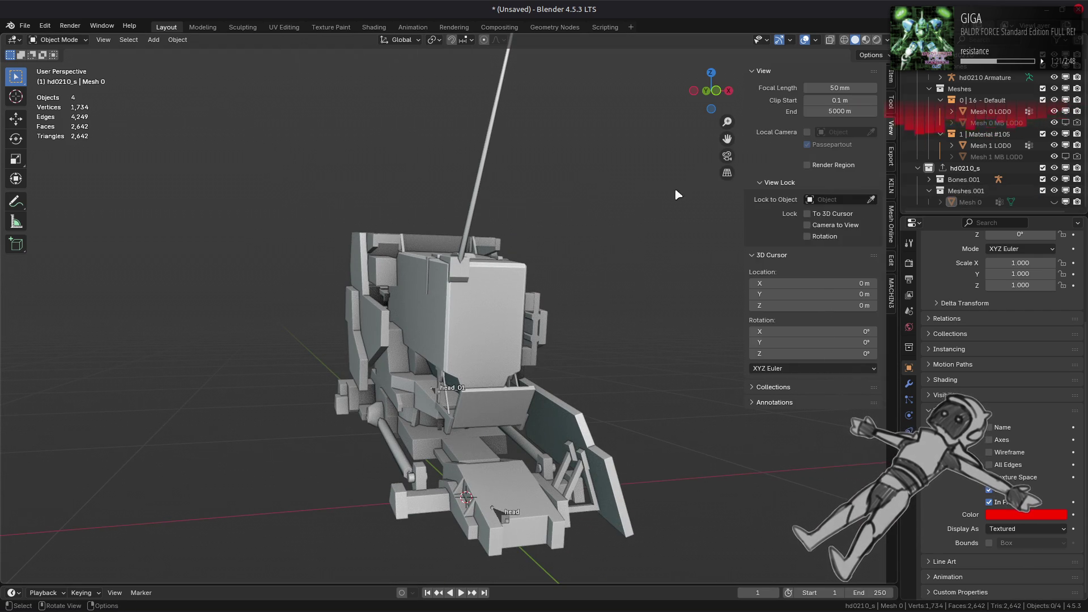
{"action": "key", "text": "n"}
{"action": "left_click", "coordinate": [887, 40]}
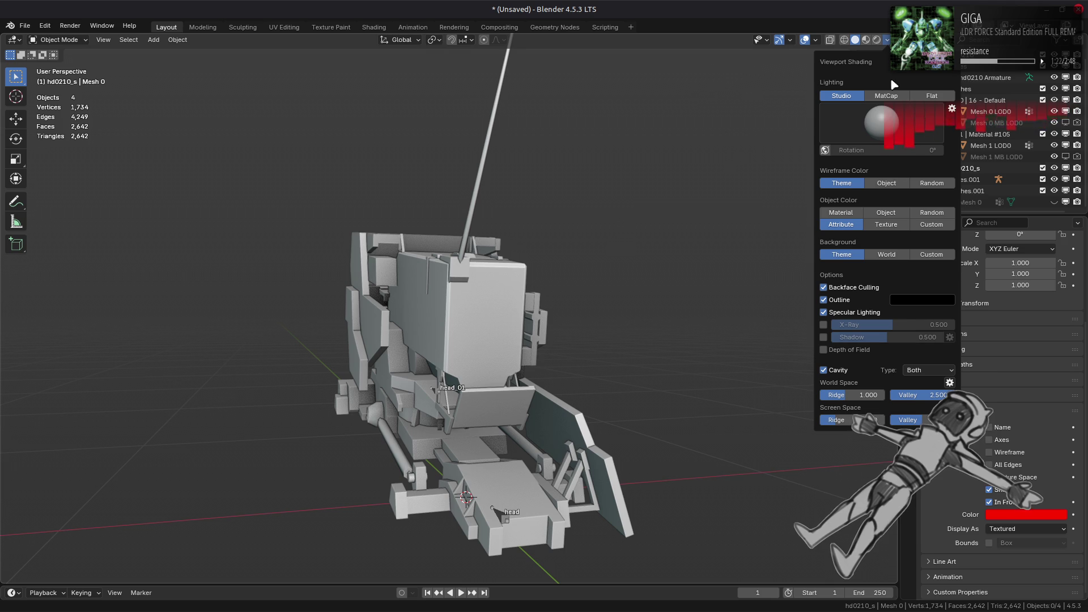
{"action": "left_click", "coordinate": [950, 382]}
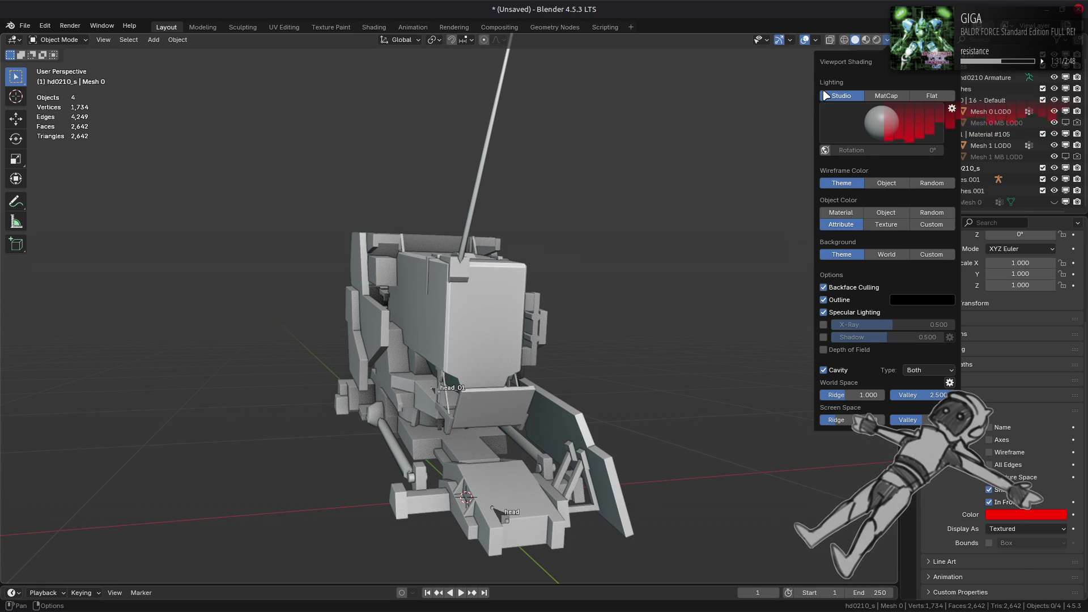
{"action": "left_click", "coordinate": [890, 96]}
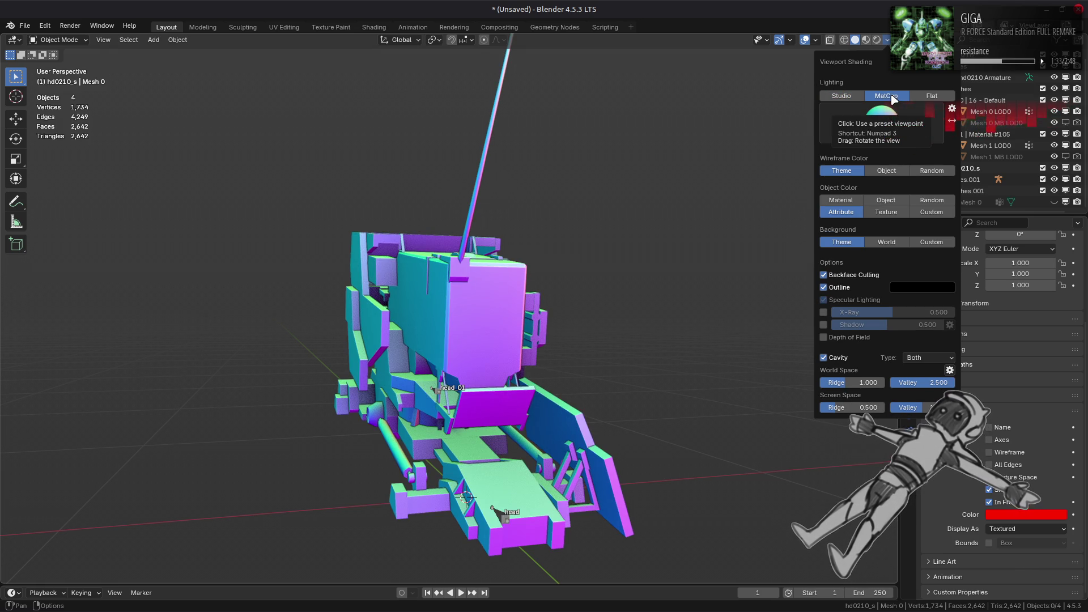
{"action": "left_click", "coordinate": [852, 96]}
{"action": "mouse_move", "coordinate": [567, 240]}
{"action": "middle_mouse_down"}
{"action": "mouse_move", "coordinate": [563, 286]}
{"action": "mouse_move", "coordinate": [522, 322]}
{"action": "middle_mouse_up"}
{"action": "left_click", "coordinate": [521, 320]}
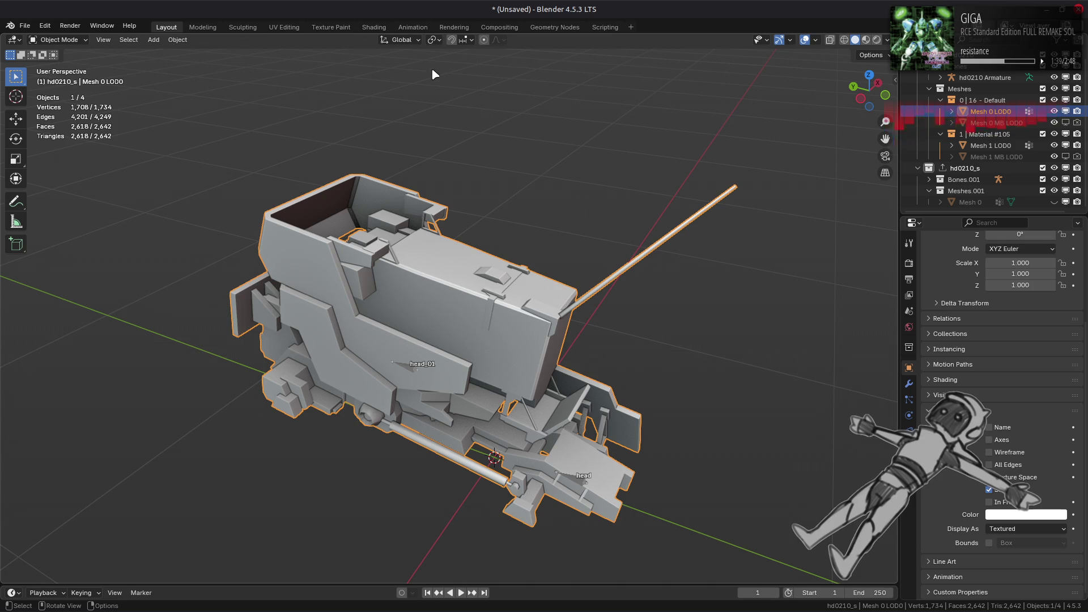
Extract hd0210_gt.tpf.dcx into its own folder, then switch to the Shading workspace
{"action": "key", "text": "alt+Tab"}
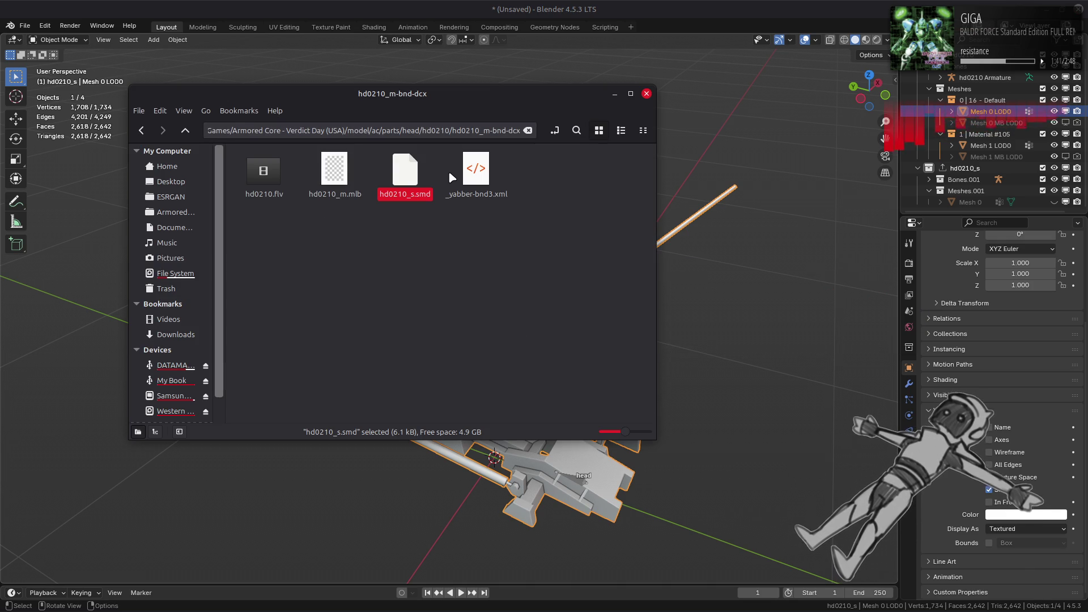
{"action": "key", "text": "alt+Up"}
{"action": "left_click", "coordinate": [405, 170]}
{"action": "right_click", "coordinate": [385, 171]}
{"action": "left_click", "coordinate": [466, 219]}
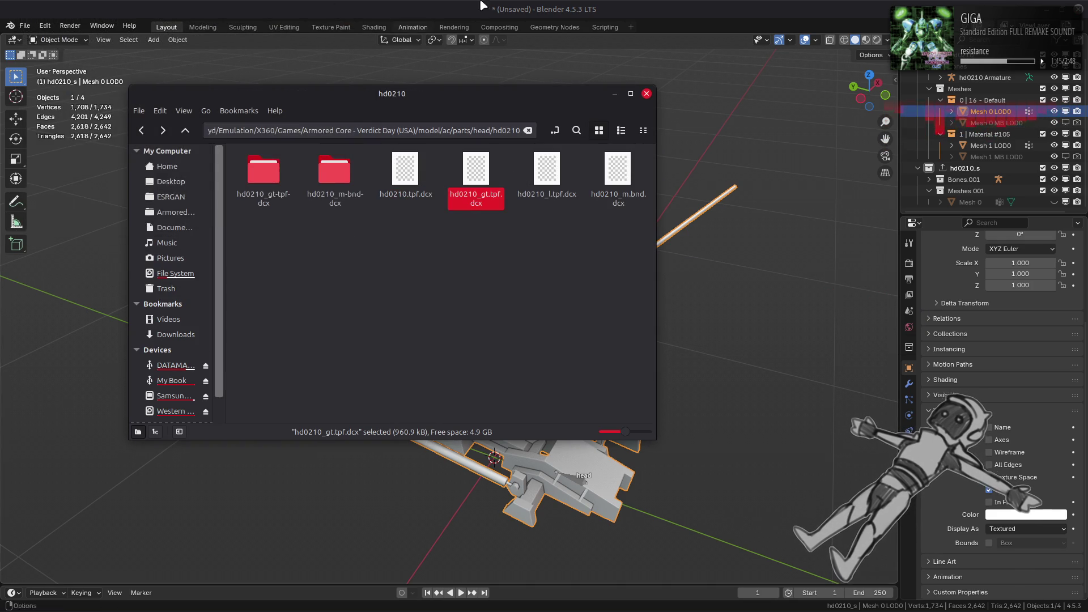
{"action": "left_click", "coordinate": [646, 93]}
{"action": "left_click", "coordinate": [374, 27]}
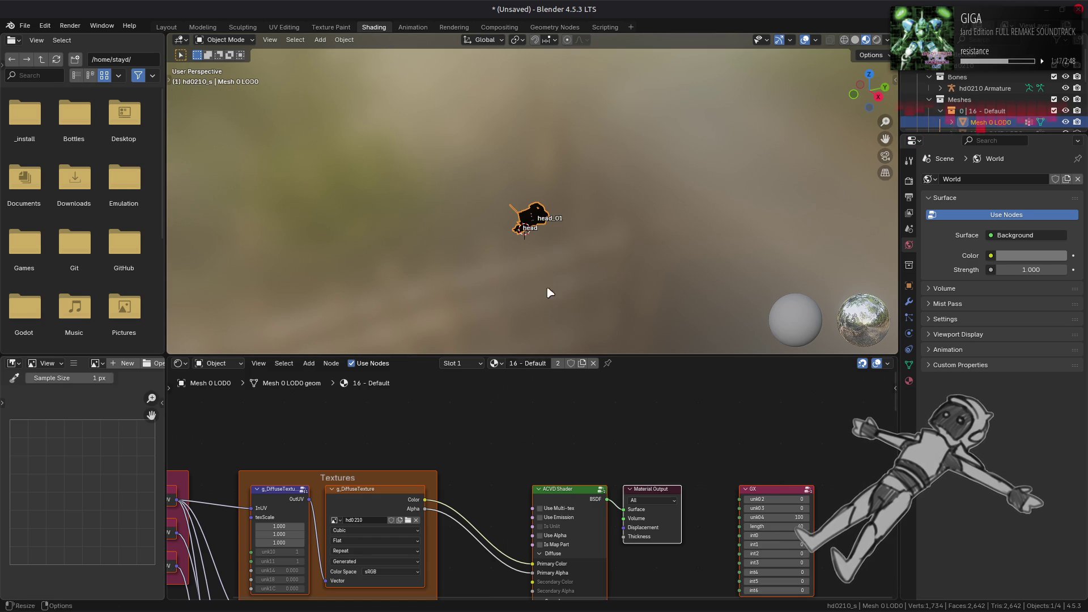
Replace the g_DiffuseTexture image with hd0210.dds from the hd0210_gt-tpf-dcx folder
{"action": "scroll", "coordinate": [540, 214], "scroll_direction": "up", "scroll_amount": 8}
{"action": "middle_click_drag", "start_coordinate": [552, 218], "coordinate": [569, 193]}
{"action": "middle_click_drag", "start_coordinate": [486, 442], "coordinate": [568, 379]}
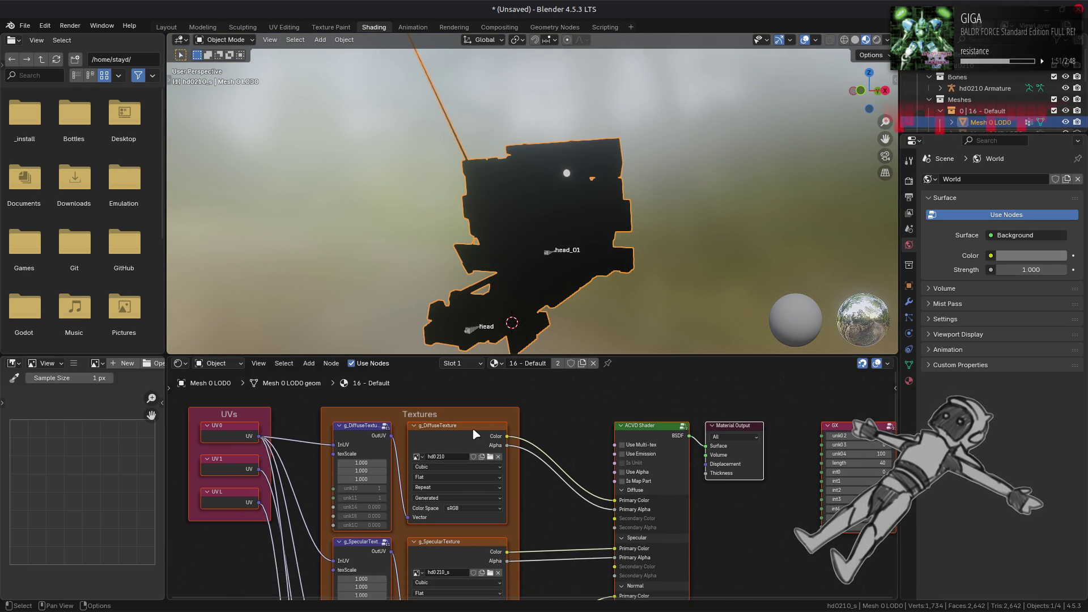
{"action": "left_click", "coordinate": [468, 433]}
{"action": "left_click", "coordinate": [74, 363]}
{"action": "mouse_move", "coordinate": [99, 390]}
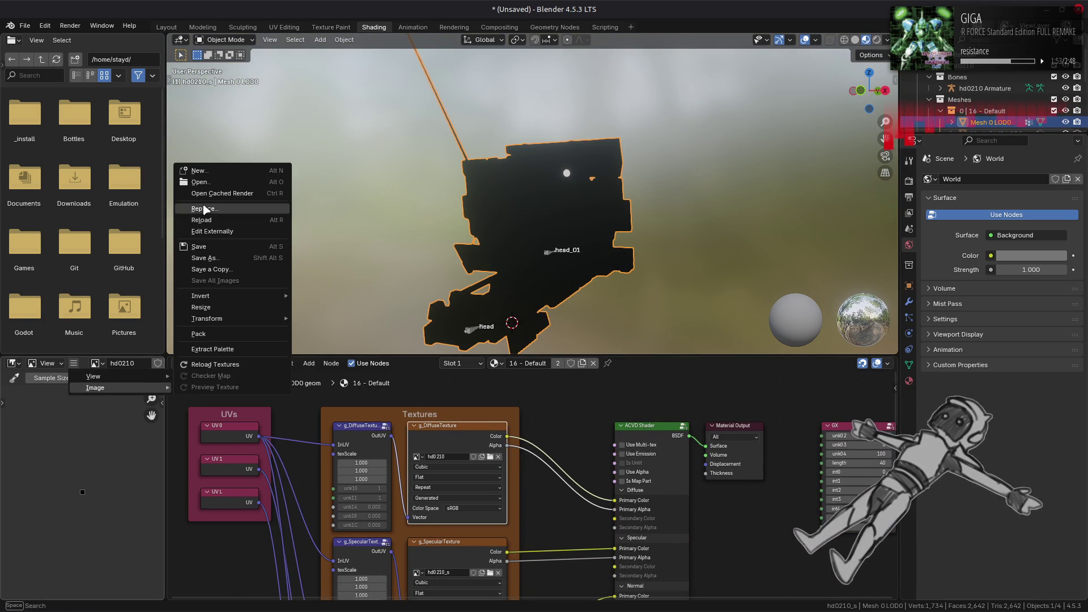
{"action": "left_click", "coordinate": [204, 212]}
{"action": "left_click", "coordinate": [316, 366]}
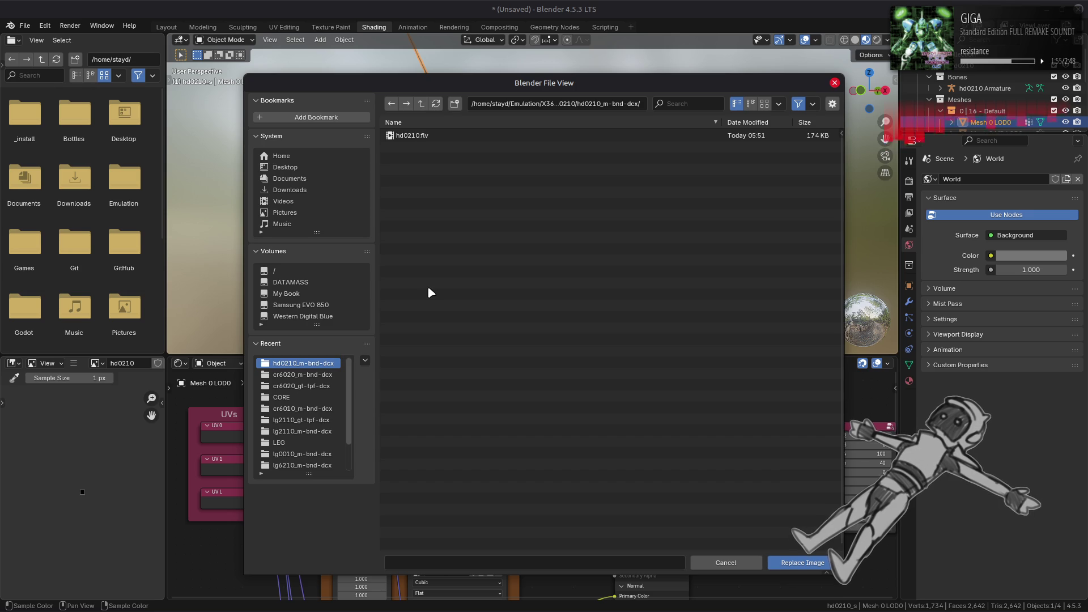
{"action": "left_click", "coordinate": [421, 103]}
{"action": "left_click", "coordinate": [426, 136]}
{"action": "double_click", "coordinate": [444, 137]}
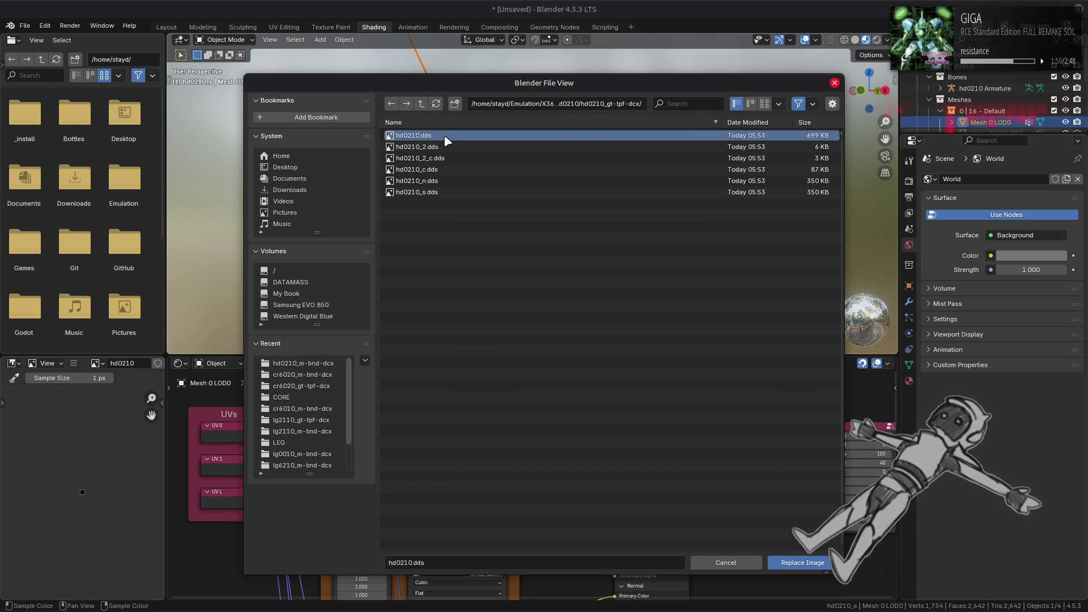
{"action": "scroll", "coordinate": [543, 497], "scroll_direction": "down", "scroll_amount": 5, "text": "shift"}
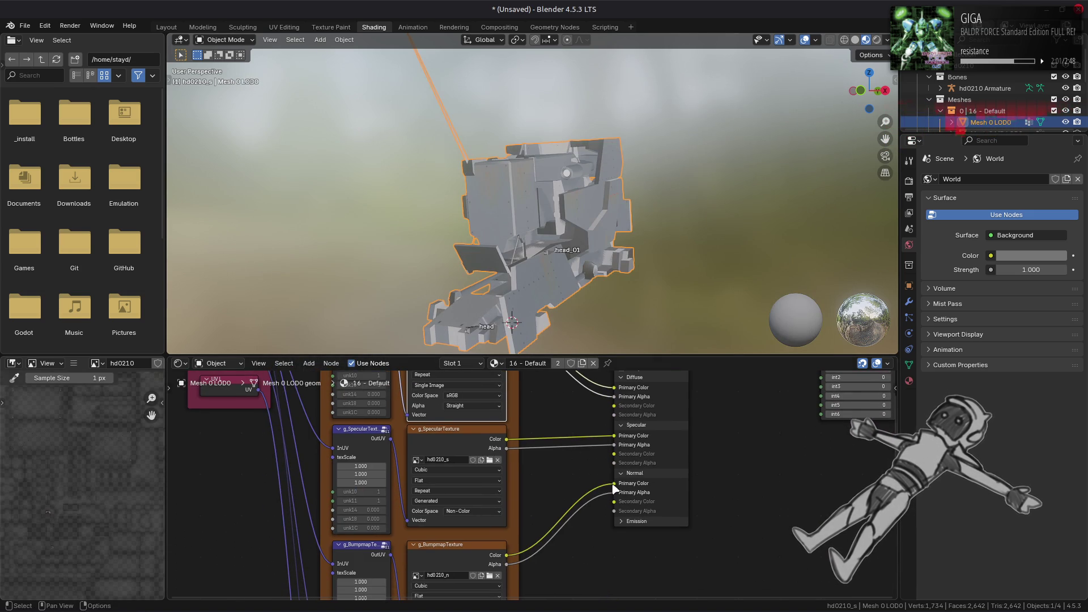
{"action": "scroll", "coordinate": [577, 474], "scroll_direction": "up", "scroll_amount": 5, "text": "shift"}
{"action": "right_click", "coordinate": [558, 459]}
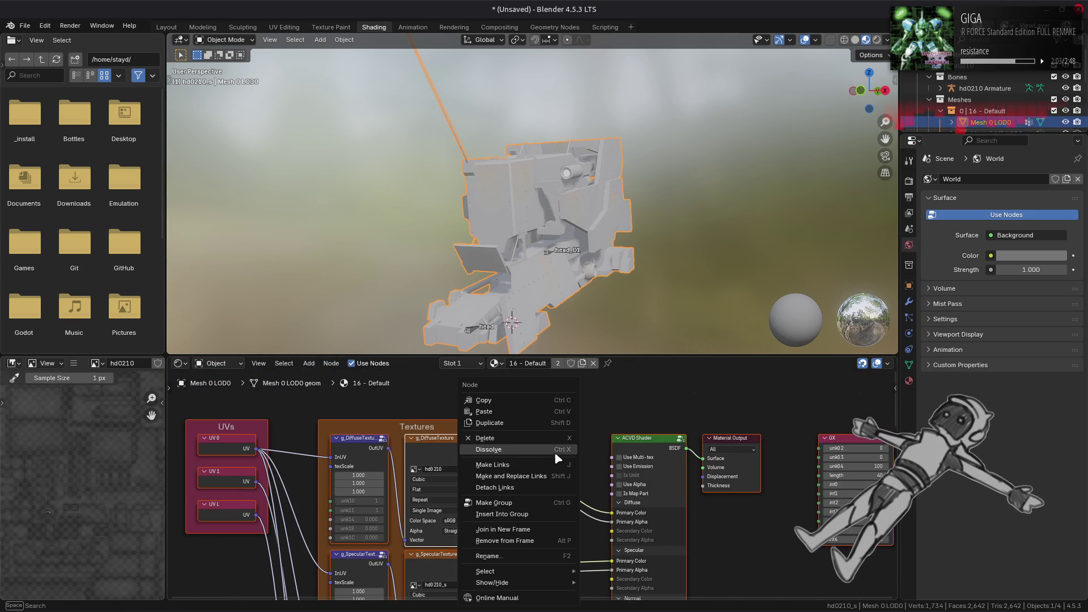
Link diffuse Color to Mix B, Multiply to Primary Color, and set diffuse to Non-Color
{"action": "key", "text": "Escape"}
{"action": "mouse_move", "coordinate": [504, 448]}
{"action": "left_mouse_down"}
{"action": "mouse_move", "coordinate": [532, 518]}
{"action": "mouse_move", "coordinate": [529, 493]}
{"action": "left_mouse_up"}
{"action": "middle_click_drag", "start_coordinate": [584, 541], "coordinate": [575, 502]}
{"action": "left_click_drag", "start_coordinate": [576, 501], "coordinate": [601, 478]}
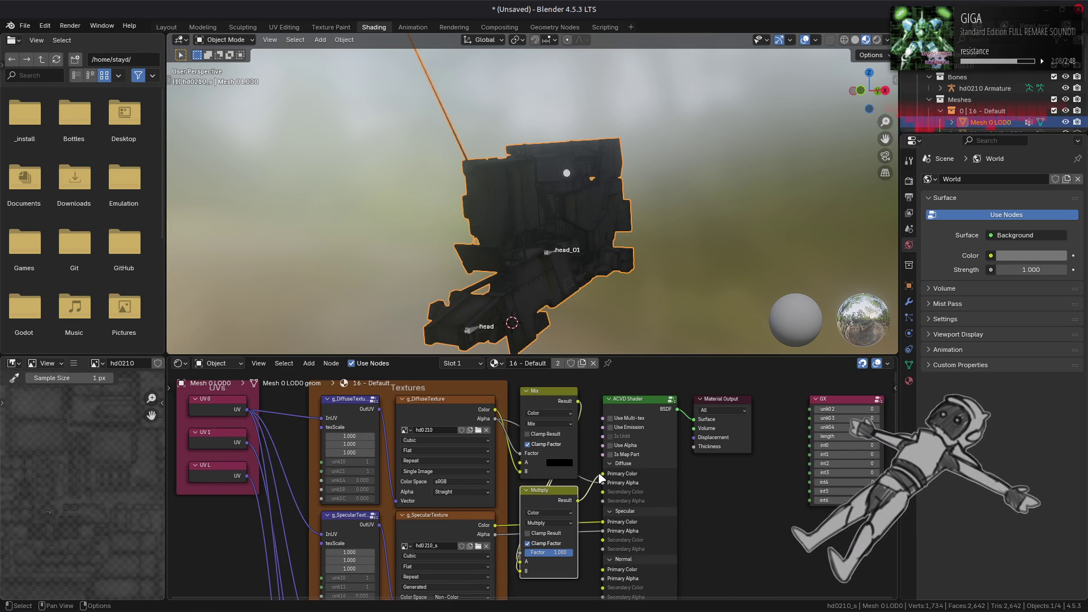
{"action": "left_click", "coordinate": [448, 482]}
{"action": "left_click", "coordinate": [555, 549]}
Replace the specular texture node's image with hd0210_s.dds
{"action": "middle_click_drag", "start_coordinate": [453, 540], "coordinate": [482, 460]}
{"action": "left_click", "coordinate": [482, 460]}
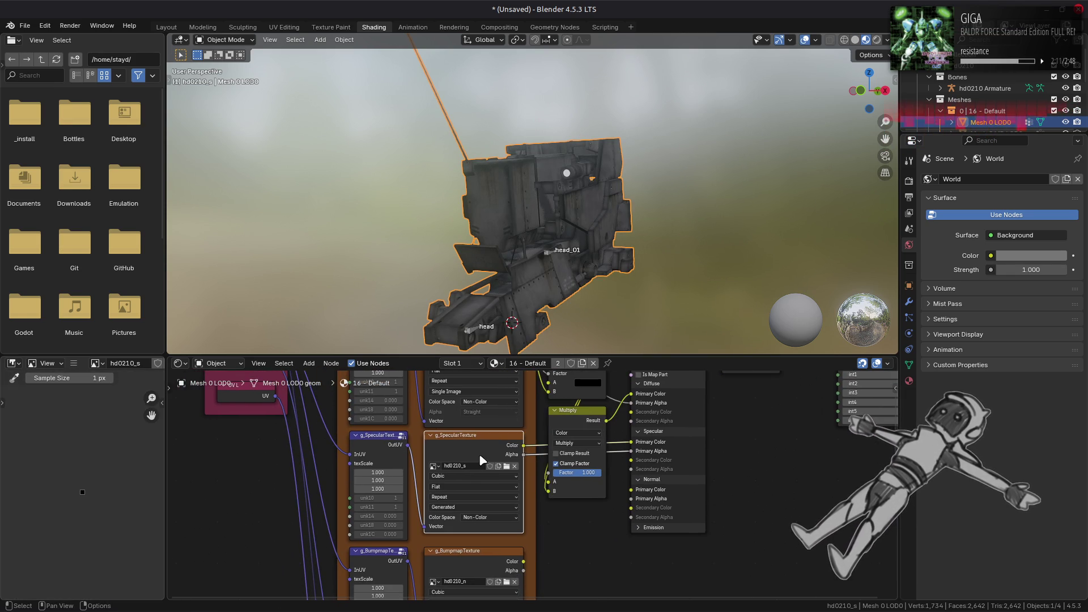
{"action": "left_click", "coordinate": [73, 363]}
{"action": "mouse_move", "coordinate": [85, 381]}
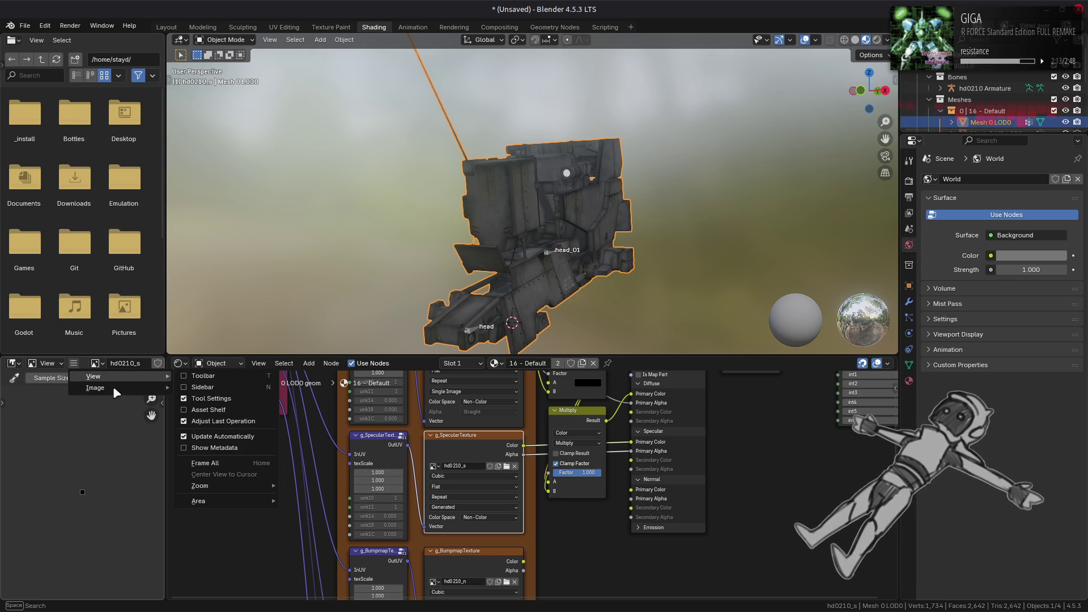
{"action": "left_click", "coordinate": [215, 213]}
{"action": "left_click", "coordinate": [300, 363]}
{"action": "double_click", "coordinate": [434, 192]}
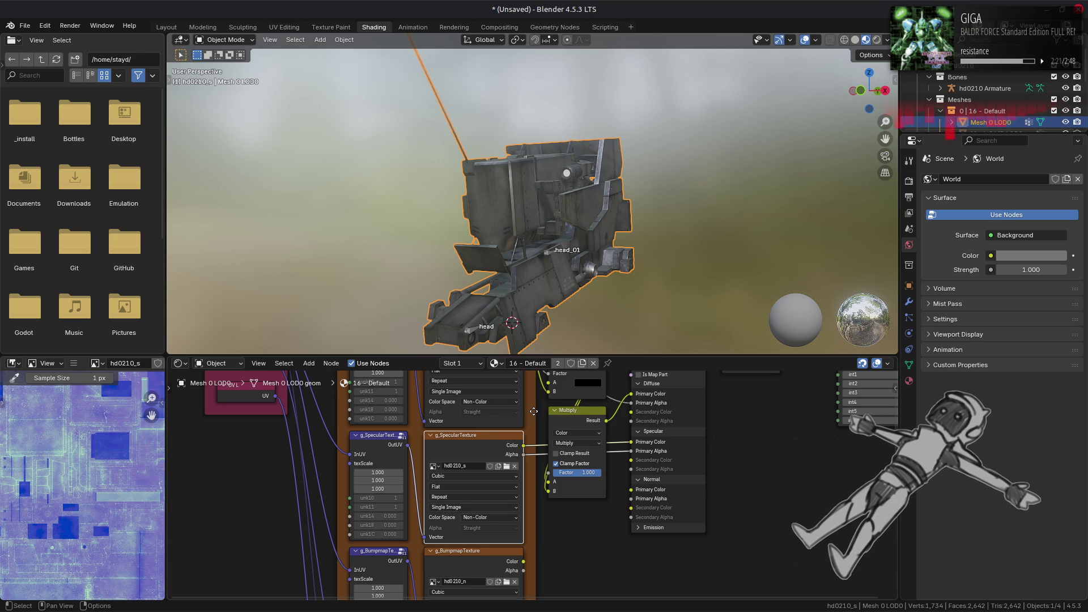
Expand the shader's Emission inputs and move to Mesh 1 LOD0's material nodes
{"action": "left_click", "coordinate": [648, 527]}
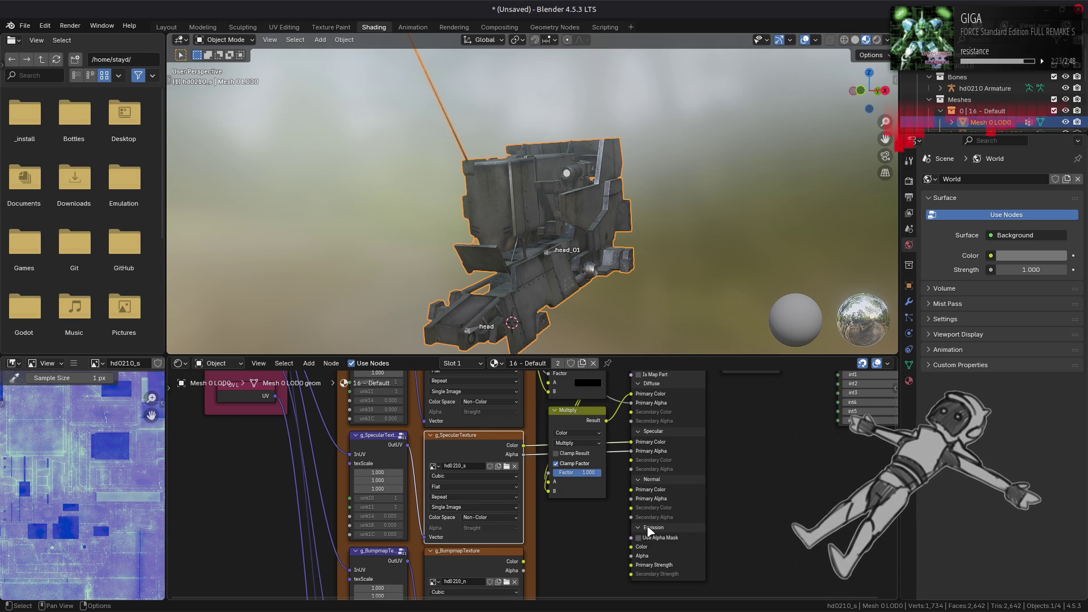
{"action": "left_click", "coordinate": [569, 176]}
{"action": "right_click", "coordinate": [487, 494]}
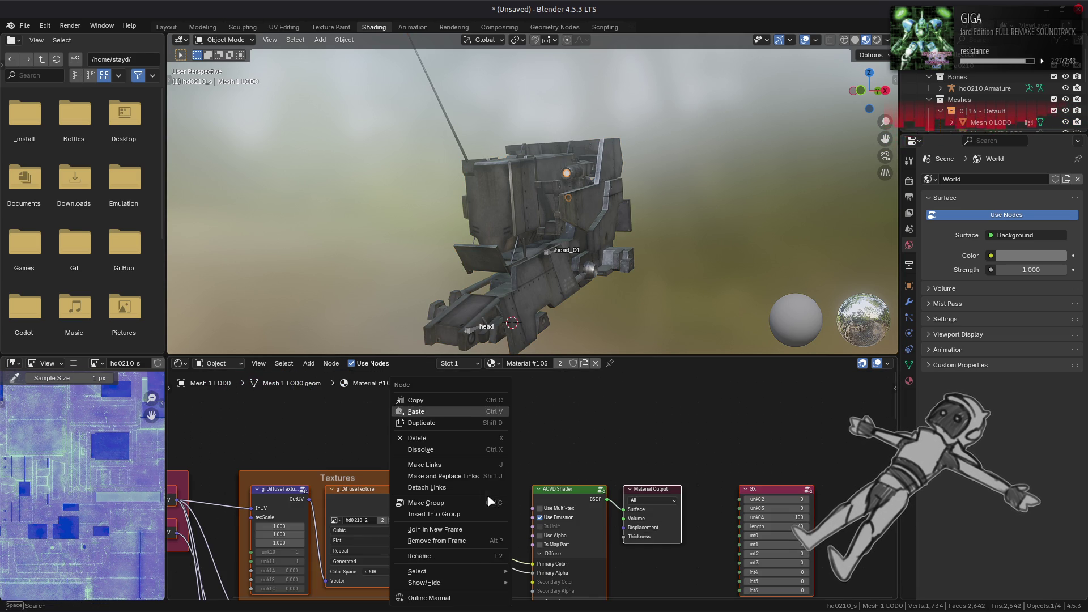
{"action": "key", "text": "Escape"}
{"action": "middle_click_drag", "start_coordinate": [459, 541], "coordinate": [530, 434]}
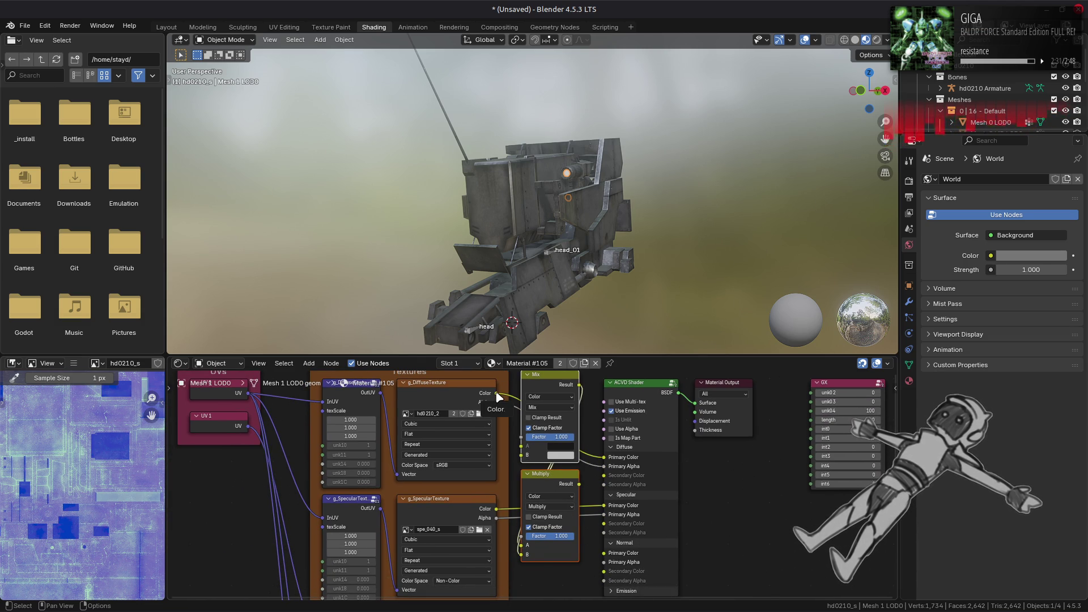
In Material #105, link diffuse Color to Mix B and Multiply Result to Emission Color
{"action": "left_click", "coordinate": [463, 506]}
{"action": "left_click", "coordinate": [461, 391]}
{"action": "mouse_move", "coordinate": [496, 393]}
{"action": "left_mouse_down"}
{"action": "mouse_move", "coordinate": [521, 455]}
{"action": "mouse_move", "coordinate": [521, 437]}
{"action": "left_mouse_up"}
{"action": "left_click", "coordinate": [578, 492]}
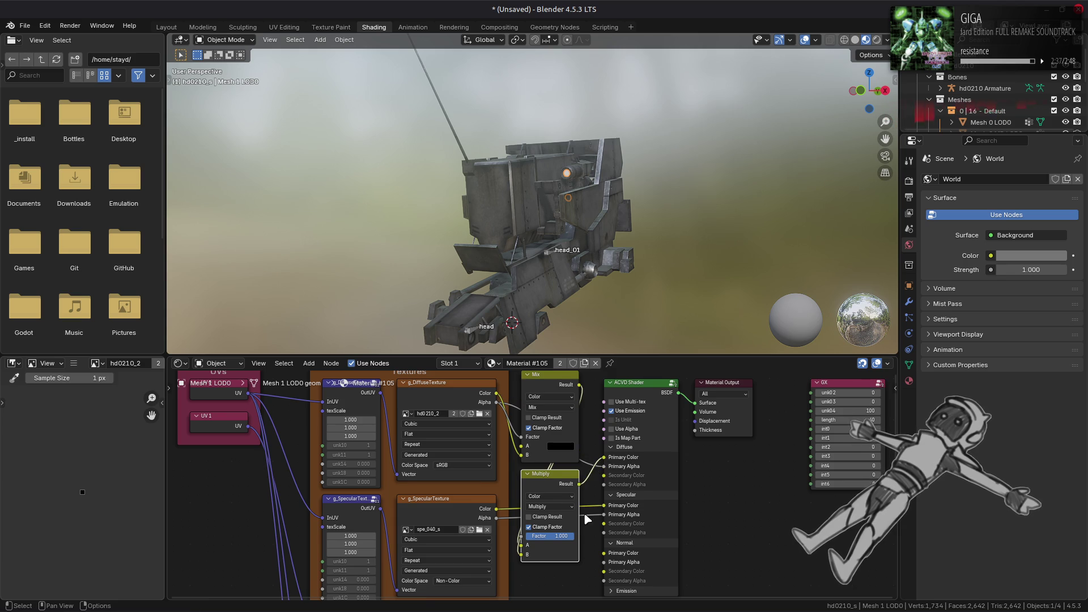
{"action": "scroll", "coordinate": [601, 467], "scroll_direction": "down", "scroll_amount": 3, "text": "shift"}
{"action": "left_click_drag", "start_coordinate": [579, 410], "coordinate": [603, 536]}
Set Material #105's diffuse texture color space to Non-Color
{"action": "scroll", "coordinate": [566, 470], "scroll_direction": "down", "scroll_amount": 2, "text": "shift"}
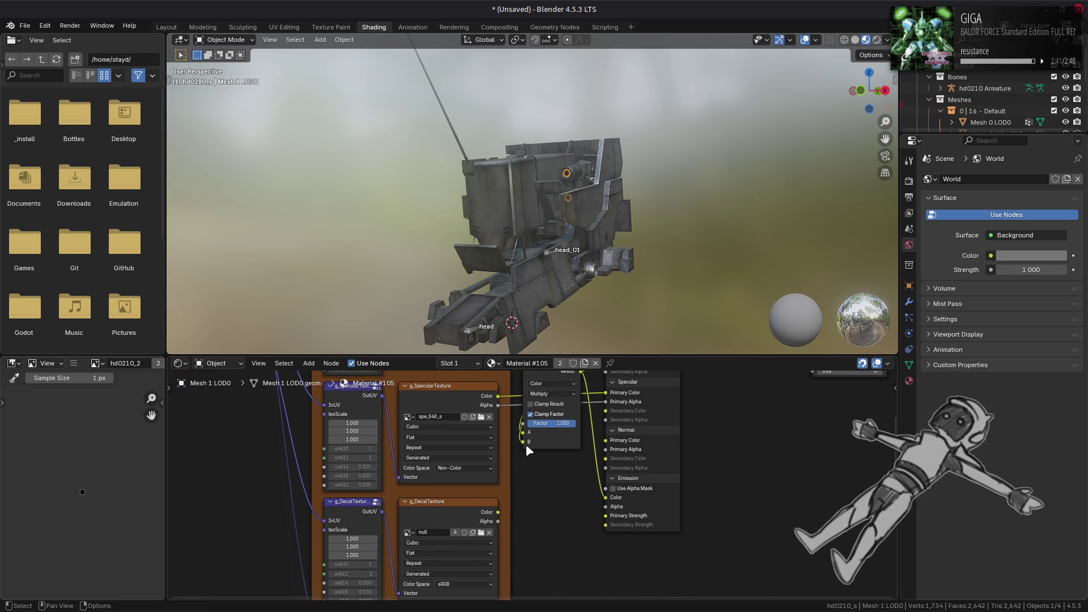
{"action": "scroll", "coordinate": [526, 446], "scroll_direction": "up", "scroll_amount": 3, "text": "shift"}
{"action": "left_click", "coordinate": [459, 434]}
{"action": "left_click", "coordinate": [522, 498]}
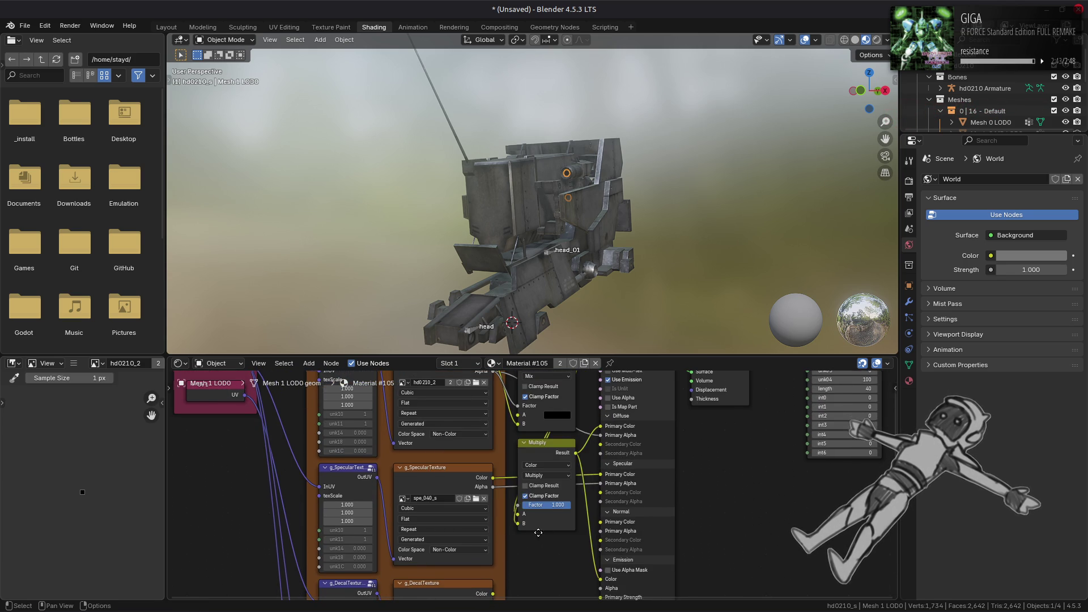
{"action": "scroll", "coordinate": [527, 491], "scroll_direction": "down", "scroll_amount": 4, "text": "shift"}
{"action": "key", "text": "shift+a"}
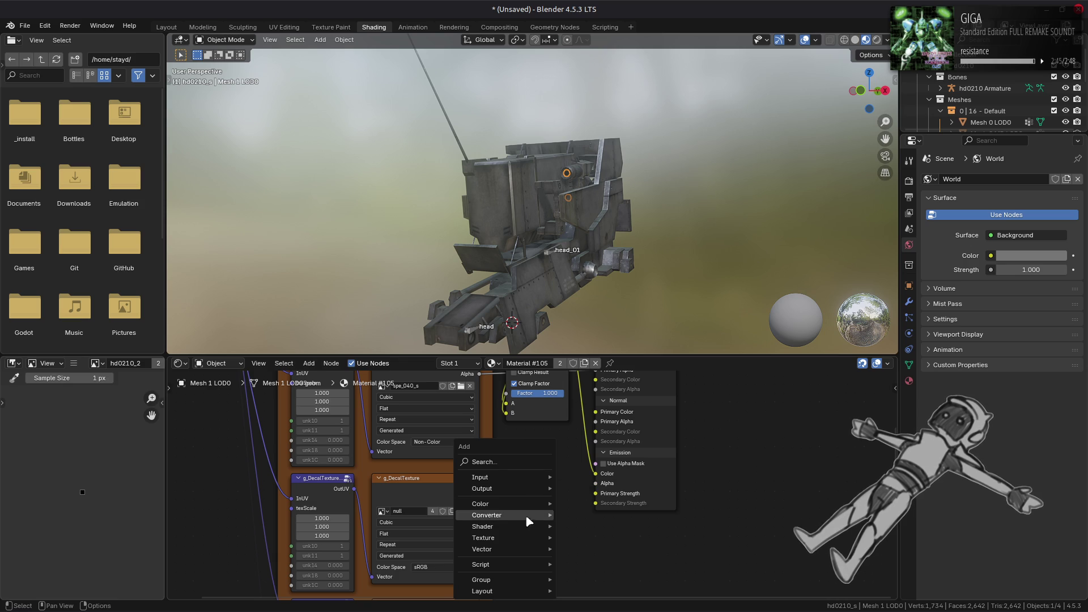
Add a red Brightness/Contrast node and link it into the shader's emission inputs
{"action": "mouse_move", "coordinate": [525, 503]}
{"action": "left_click", "coordinate": [604, 503]}
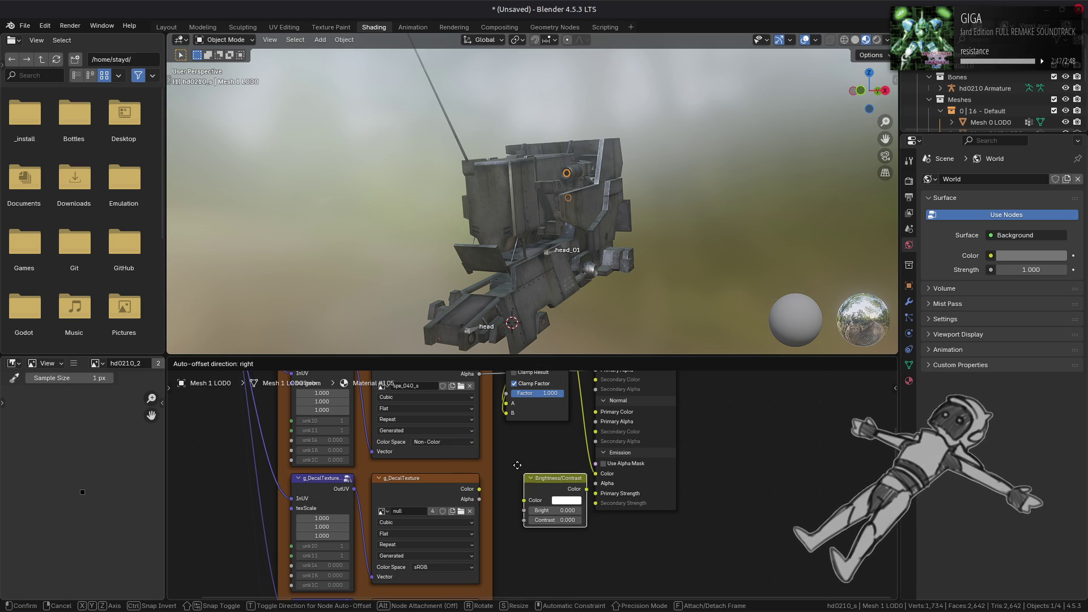
{"action": "left_click", "coordinate": [547, 485]}
{"action": "left_click", "coordinate": [550, 483]}
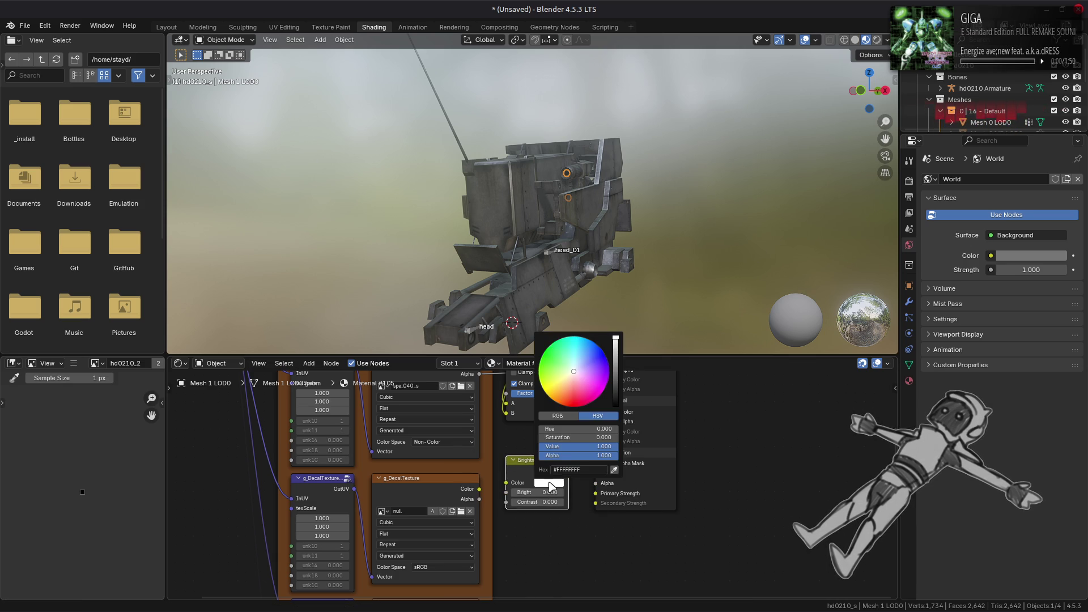
{"action": "left_click", "coordinate": [565, 438]}
{"action": "key", "text": "BackSpace"}
{"action": "key", "text": "Return"}
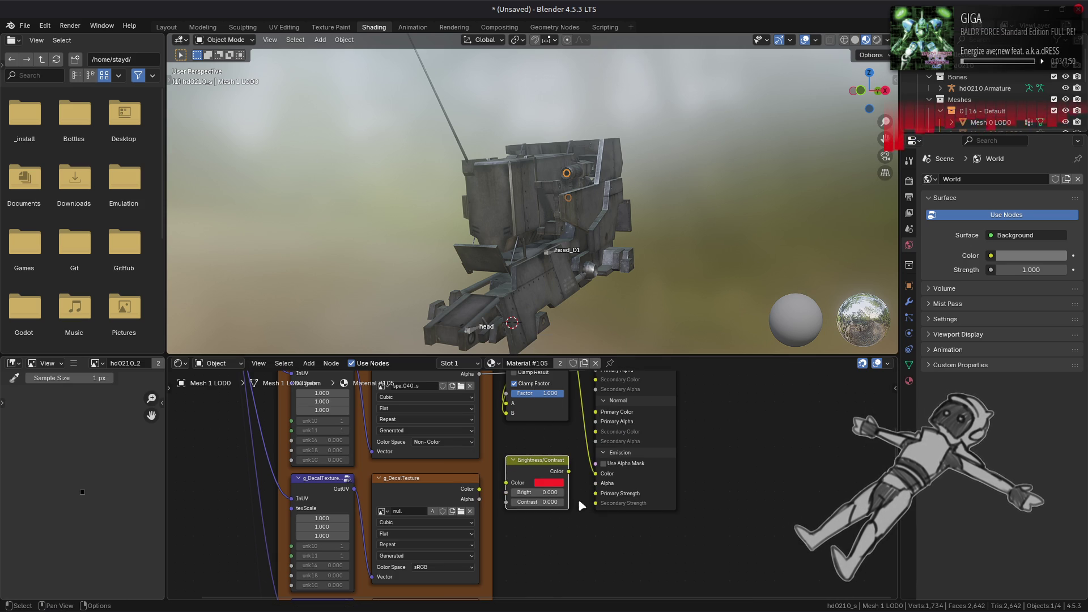
{"action": "mouse_move", "coordinate": [569, 473]}
{"action": "left_mouse_down"}
{"action": "mouse_move", "coordinate": [595, 493]}
{"action": "mouse_move", "coordinate": [538, 502]}
{"action": "left_mouse_up"}
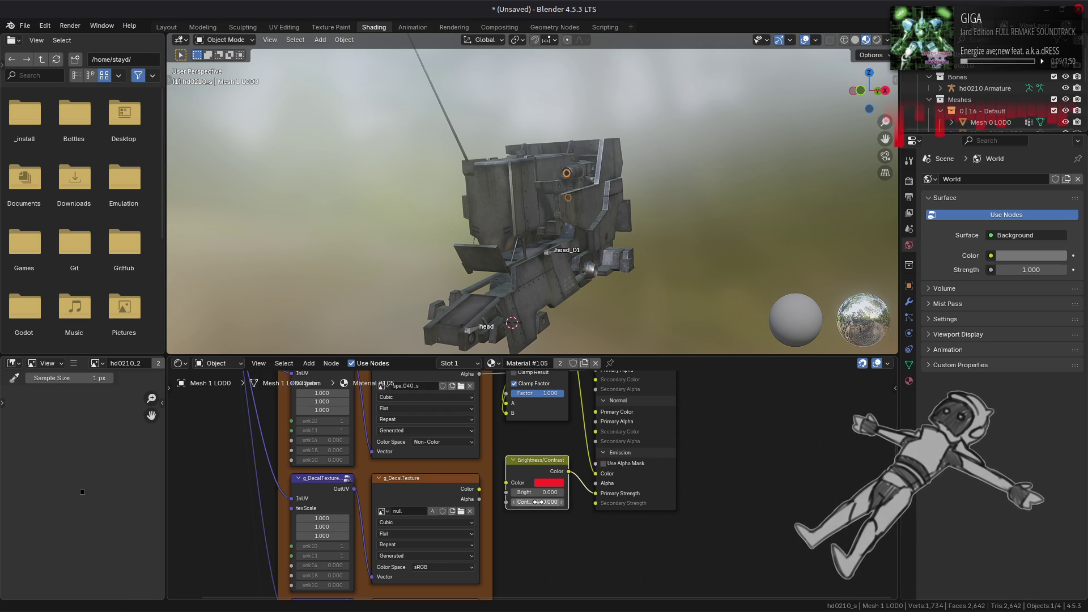
Inspect the g_DiffuseTexture and Multiply nodes in Material #105's node tree
{"action": "middle_click_drag", "start_coordinate": [549, 440], "coordinate": [539, 416]}
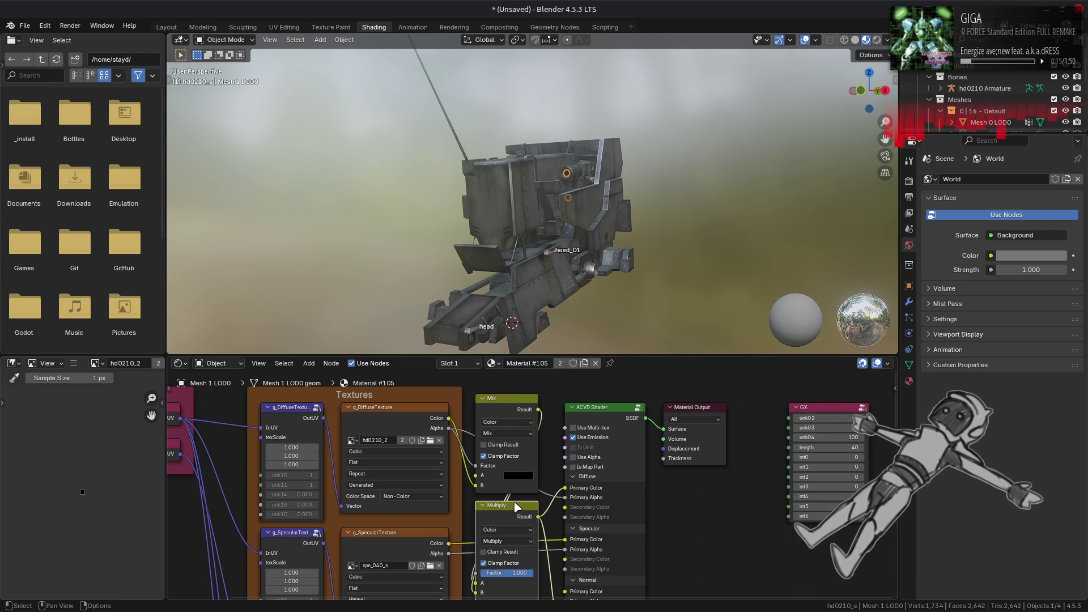
{"action": "left_click", "coordinate": [395, 421]}
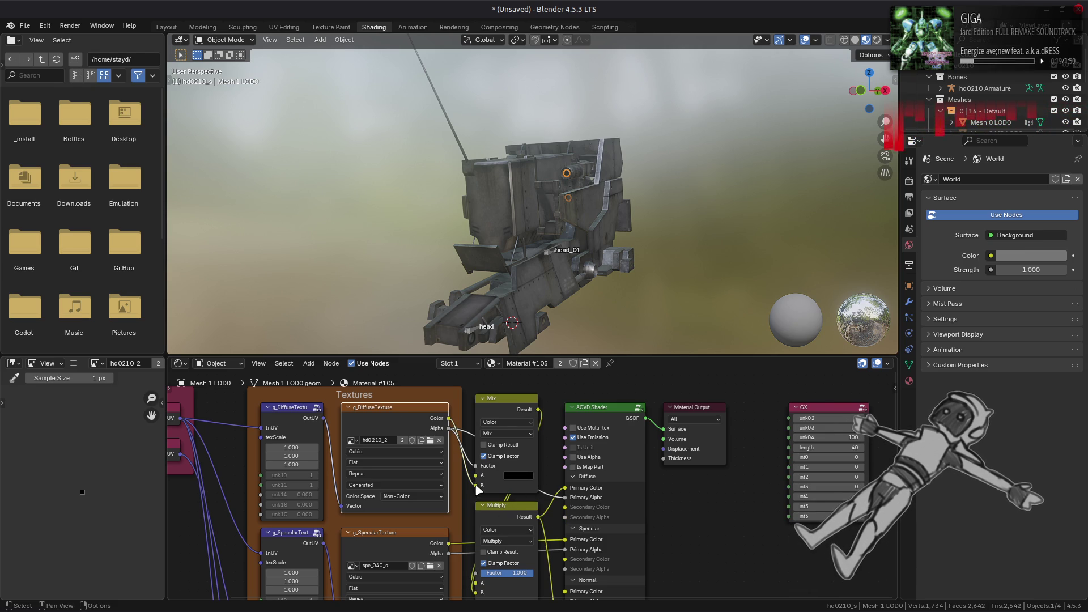
{"action": "left_click", "coordinate": [500, 510]}
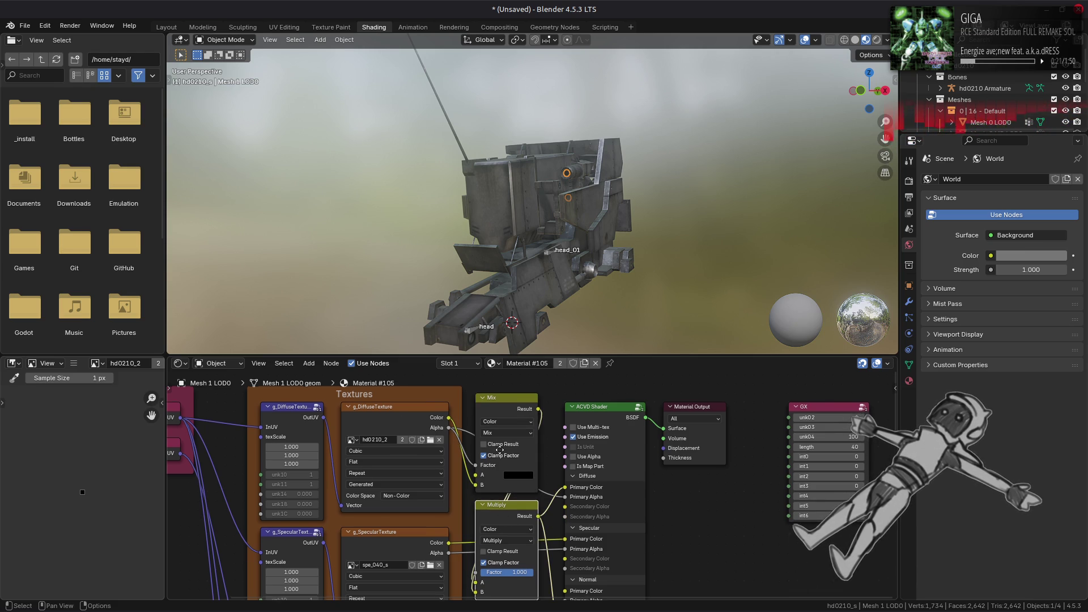
{"action": "scroll", "coordinate": [503, 566], "scroll_direction": "down", "scroll_amount": 5, "text": "shift"}
{"action": "scroll", "coordinate": [503, 570], "scroll_direction": "down", "scroll_amount": 1, "text": "shift"}
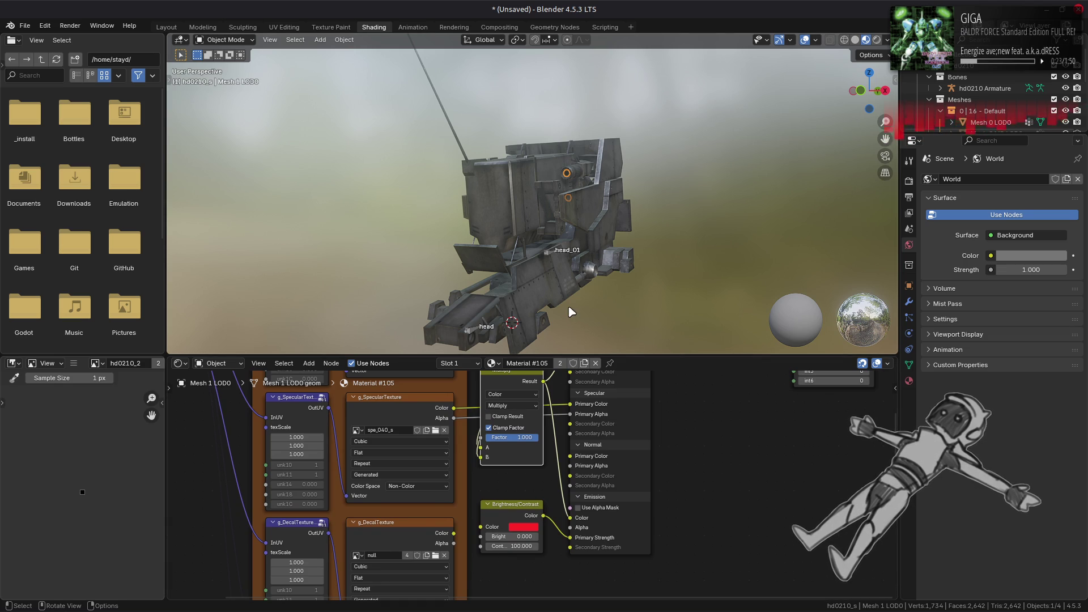
{"action": "scroll", "coordinate": [433, 416], "scroll_direction": "up", "scroll_amount": 5, "text": "shift"}
{"action": "left_click", "coordinate": [434, 416]}
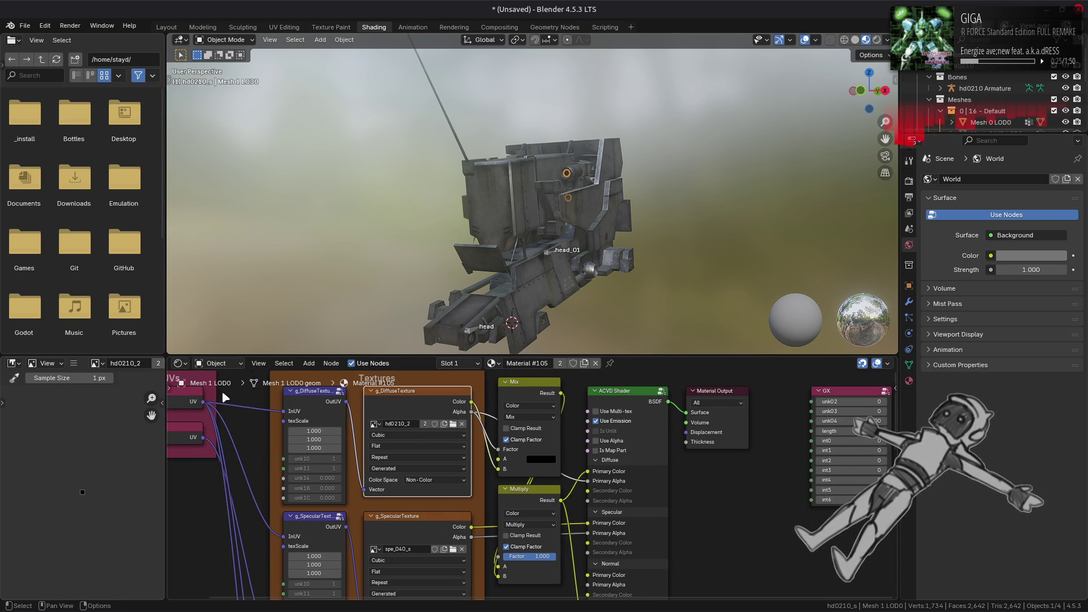
Replace the texture image with the hd0210 texture from the extracted folder and orbit the head
{"action": "left_click", "coordinate": [74, 363]}
{"action": "mouse_move", "coordinate": [93, 388]}
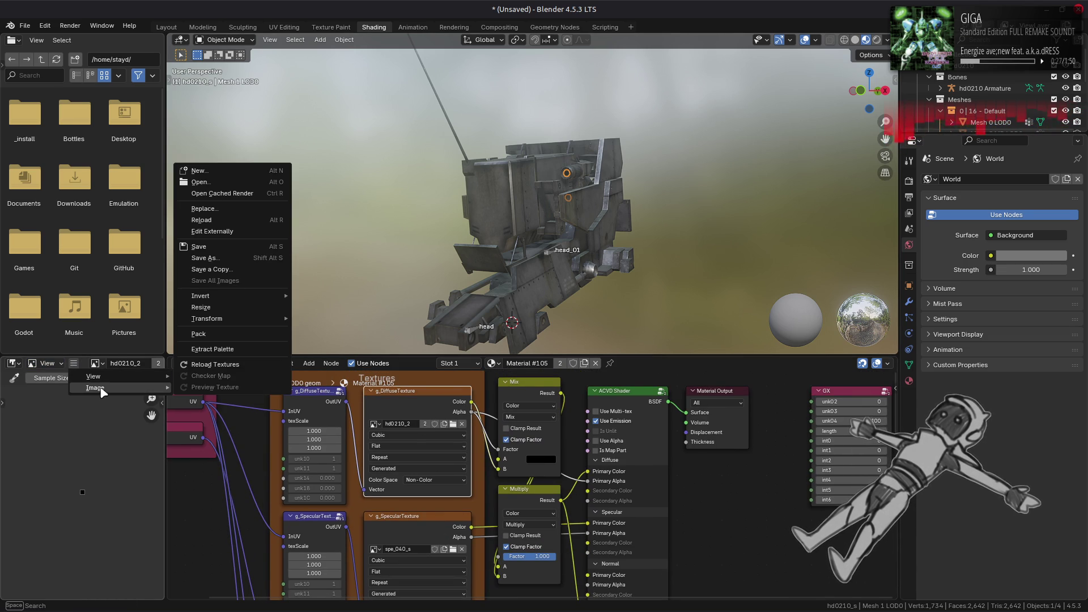
{"action": "left_click", "coordinate": [198, 220]}
{"action": "left_click", "coordinate": [302, 363]}
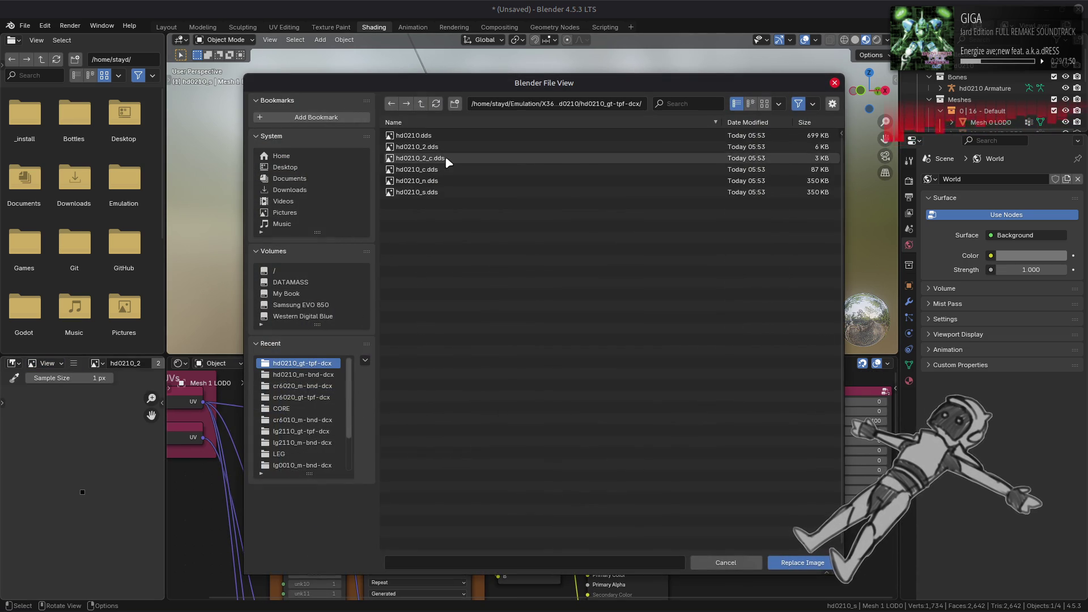
{"action": "double_click", "coordinate": [444, 149]}
{"action": "scroll", "coordinate": [508, 510], "scroll_direction": "down", "scroll_amount": 4, "text": "shift"}
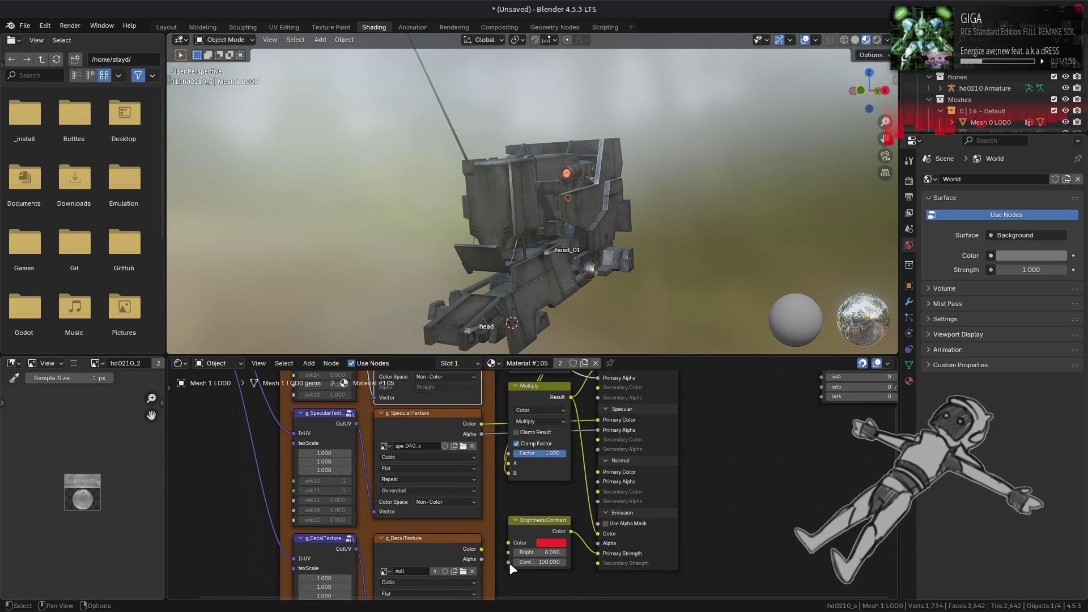
{"action": "key", "text": "Home"}
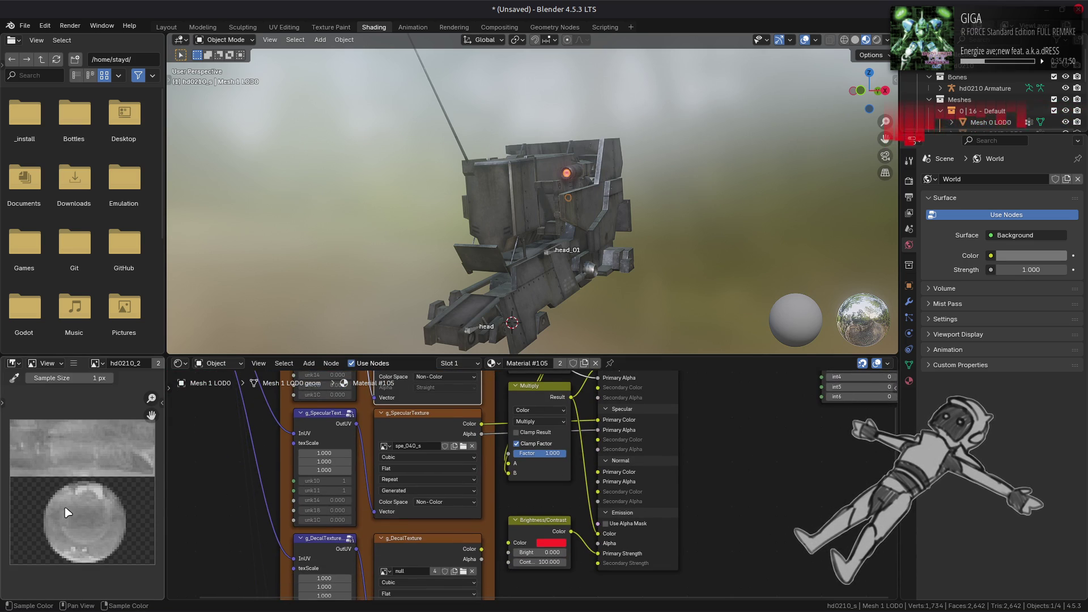
{"action": "mouse_move", "coordinate": [397, 294]}
{"action": "middle_mouse_down"}
{"action": "mouse_move", "coordinate": [457, 235]}
{"action": "mouse_move", "coordinate": [613, 256]}
{"action": "mouse_move", "coordinate": [714, 253]}
{"action": "mouse_move", "coordinate": [482, 231]}
{"action": "mouse_move", "coordinate": [430, 187]}
{"action": "middle_mouse_up"}
Show the head in Material Preview shading in the Layout workspace
{"action": "left_click", "coordinate": [171, 27]}
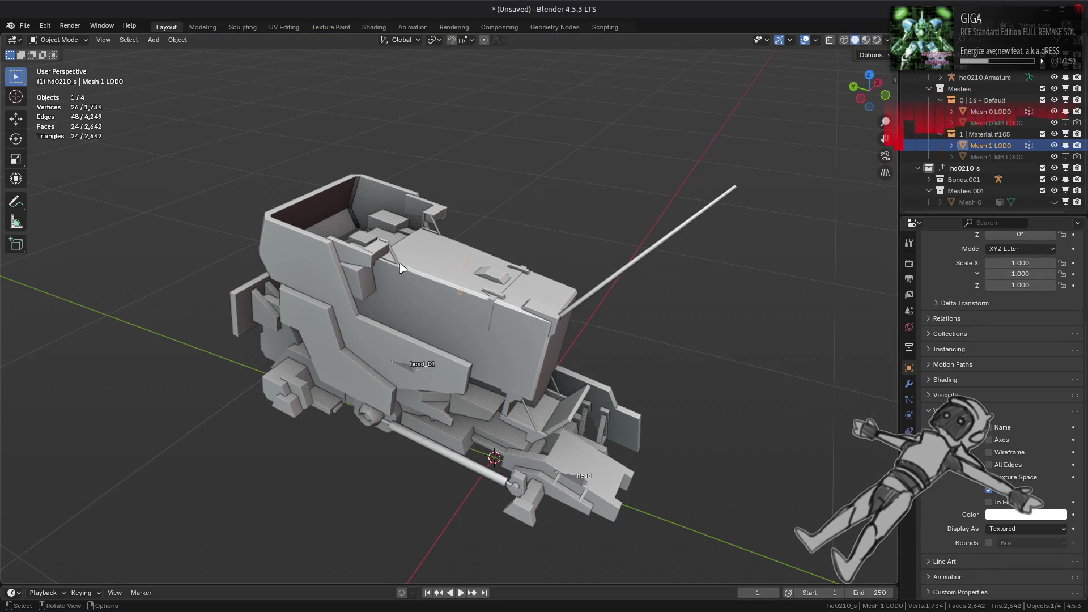
{"action": "left_click", "coordinate": [866, 39]}
{"action": "middle_click_drag", "start_coordinate": [678, 301], "coordinate": [637, 267]}
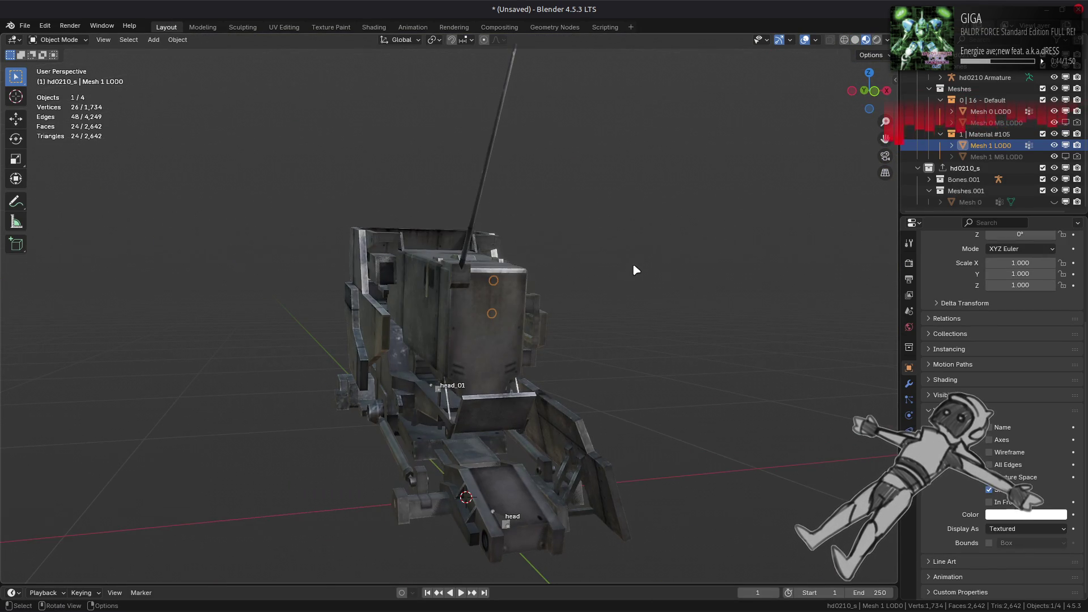
Set EEVEE's Raytracing Screen Trace thickness to 1 m
{"action": "left_click", "coordinate": [909, 327]}
{"action": "left_click", "coordinate": [941, 401]}
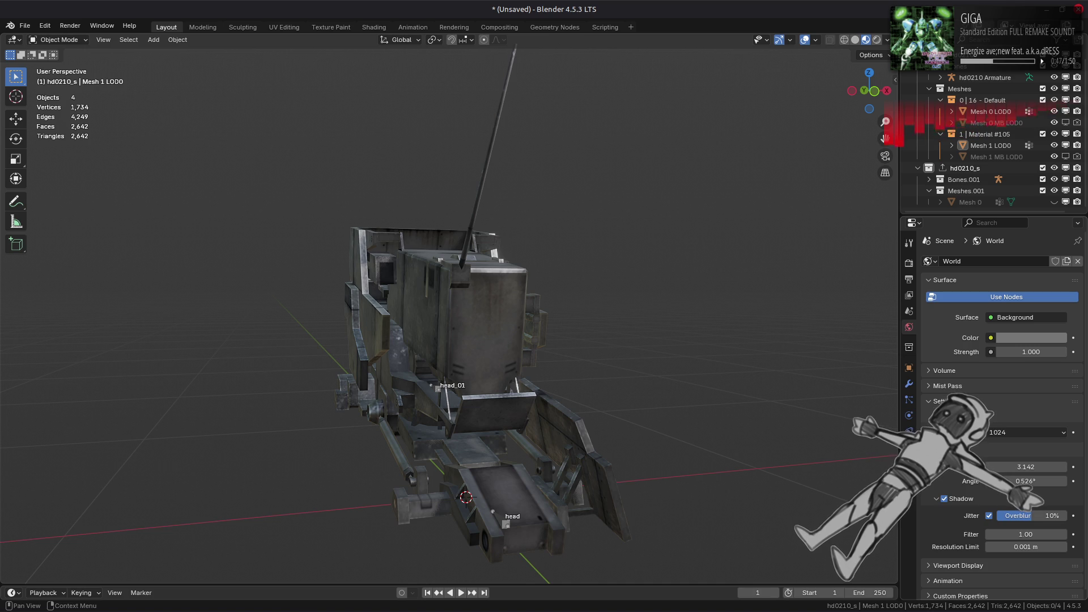
{"action": "left_click", "coordinate": [909, 264]}
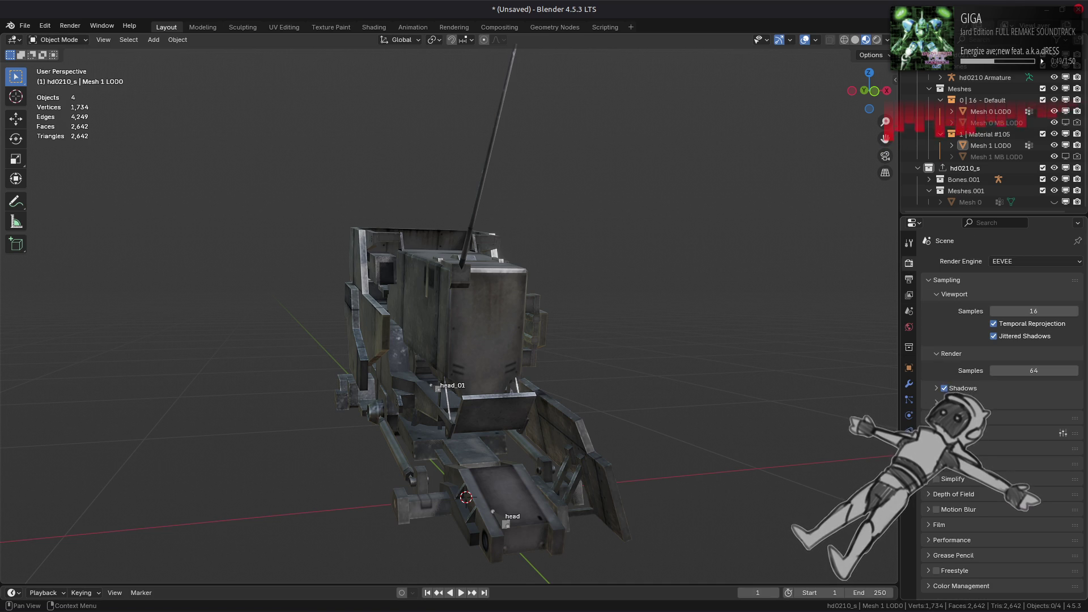
{"action": "left_click", "coordinate": [942, 432]}
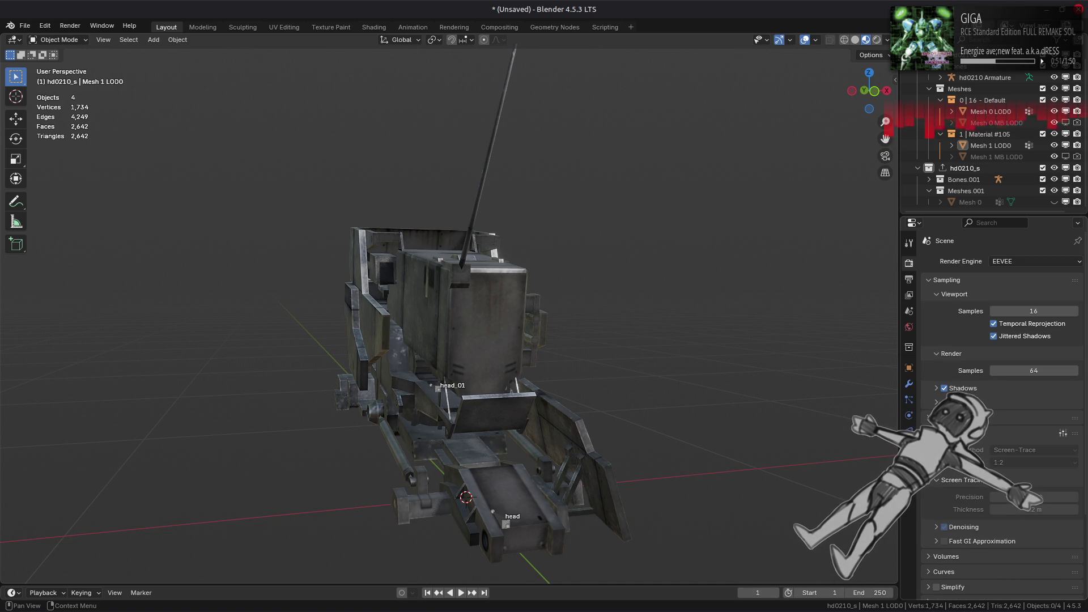
{"action": "key", "text": "Return"}
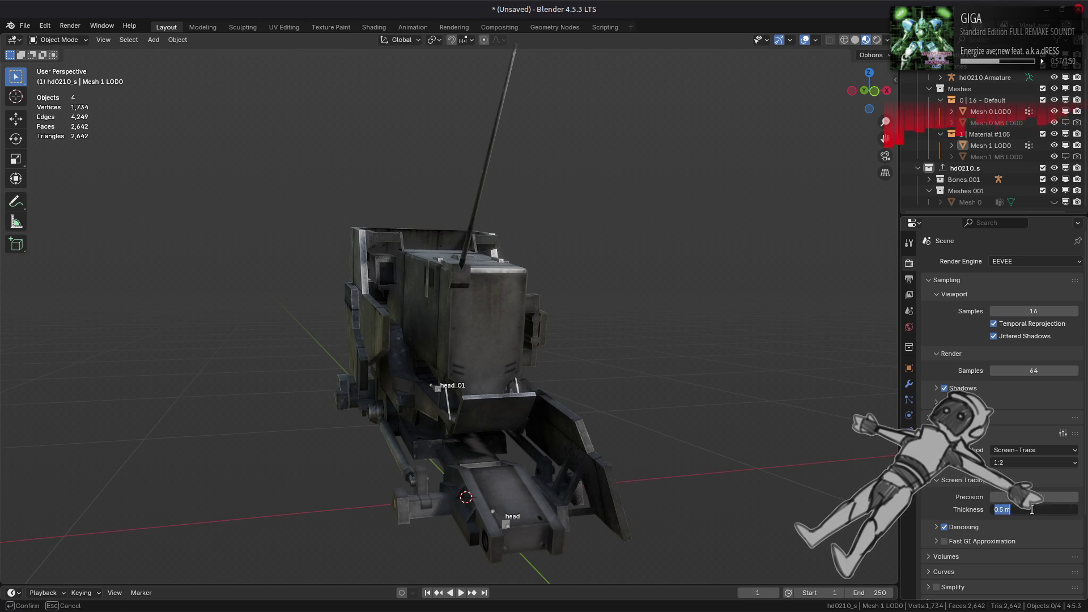
{"action": "mouse_move", "coordinate": [604, 311]}
{"action": "middle_mouse_down"}
{"action": "mouse_move", "coordinate": [650, 260]}
{"action": "mouse_move", "coordinate": [685, 291]}
{"action": "mouse_move", "coordinate": [613, 299]}
{"action": "mouse_move", "coordinate": [623, 283]}
{"action": "mouse_move", "coordinate": [627, 296]}
{"action": "middle_mouse_up"}
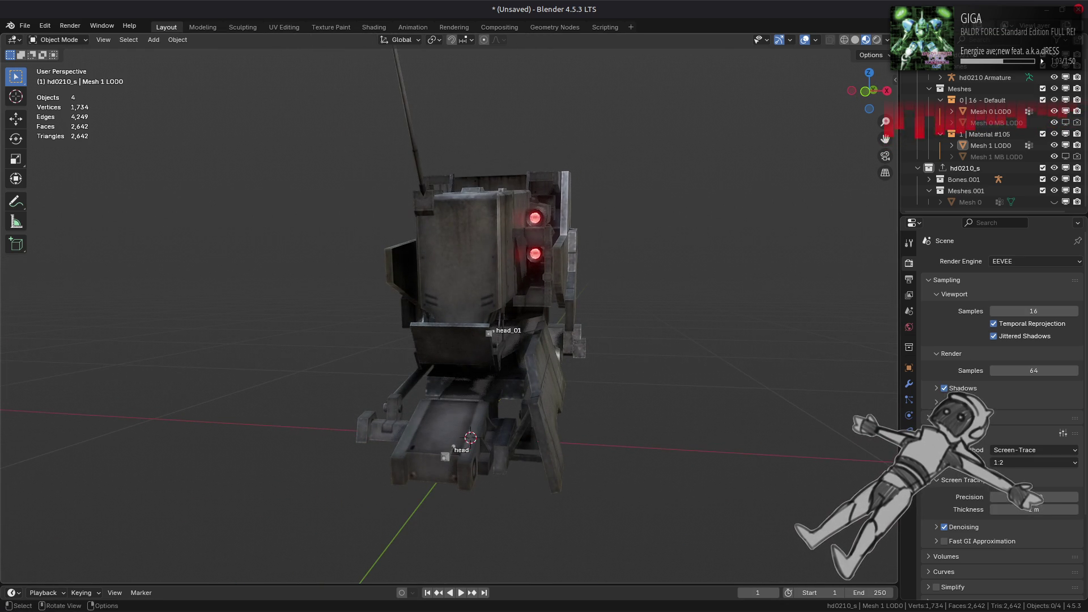
Max out the screen-trace precision and orbit in close on the glowing red eye
{"action": "left_click_drag", "start_coordinate": [1014, 496], "coordinate": [1066, 496]}
{"action": "mouse_move", "coordinate": [737, 419]}
{"action": "middle_mouse_down"}
{"action": "mouse_move", "coordinate": [772, 427]}
{"action": "mouse_move", "coordinate": [687, 389]}
{"action": "mouse_move", "coordinate": [684, 418]}
{"action": "mouse_move", "coordinate": [784, 398]}
{"action": "mouse_move", "coordinate": [792, 381]}
{"action": "mouse_move", "coordinate": [629, 360]}
{"action": "mouse_move", "coordinate": [494, 370]}
{"action": "mouse_move", "coordinate": [646, 376]}
{"action": "mouse_move", "coordinate": [487, 352]}
{"action": "mouse_move", "coordinate": [540, 343]}
{"action": "mouse_move", "coordinate": [637, 357]}
{"action": "middle_mouse_up"}
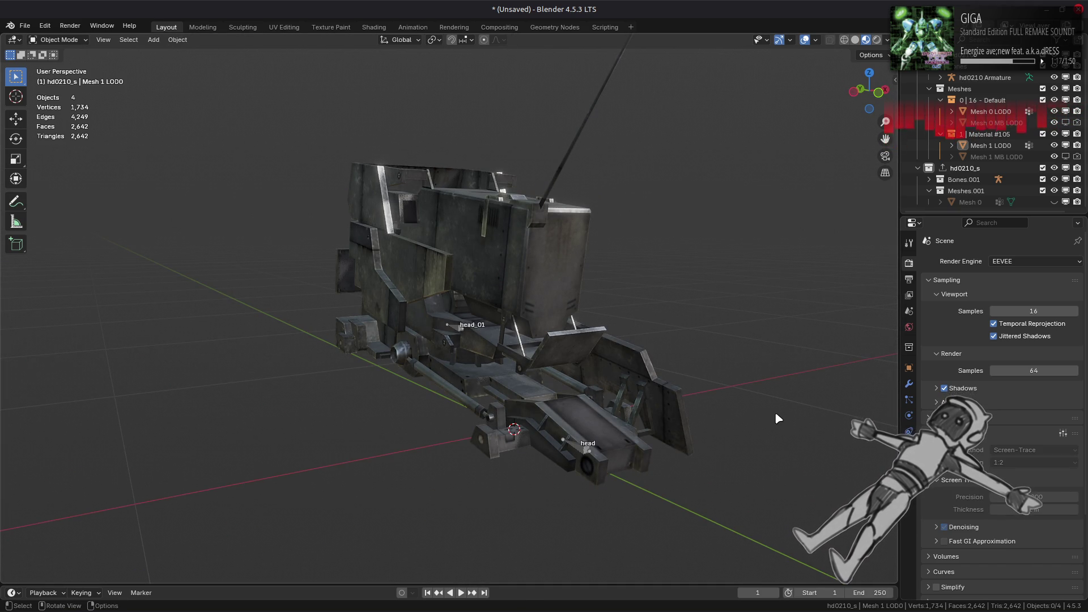
{"action": "mouse_move", "coordinate": [667, 328]}
{"action": "middle_mouse_down"}
{"action": "mouse_move", "coordinate": [571, 310]}
{"action": "mouse_move", "coordinate": [545, 326]}
{"action": "mouse_move", "coordinate": [452, 237]}
{"action": "middle_mouse_up"}
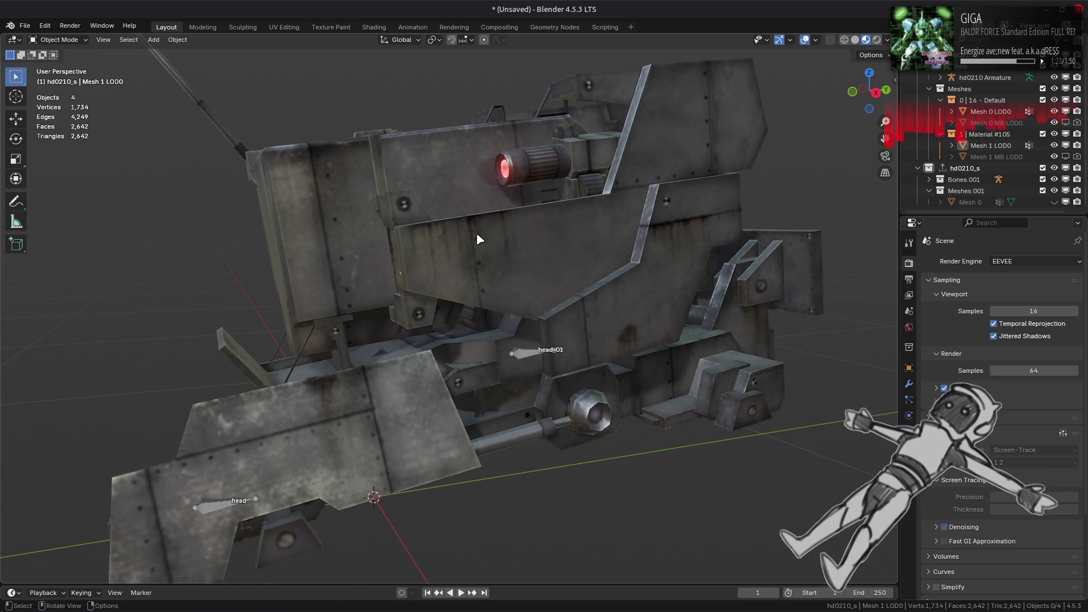
{"action": "mouse_move", "coordinate": [475, 233]}
{"action": "middle_mouse_down"}
{"action": "mouse_move", "coordinate": [450, 230]}
{"action": "mouse_move", "coordinate": [508, 228]}
{"action": "middle_mouse_up"}
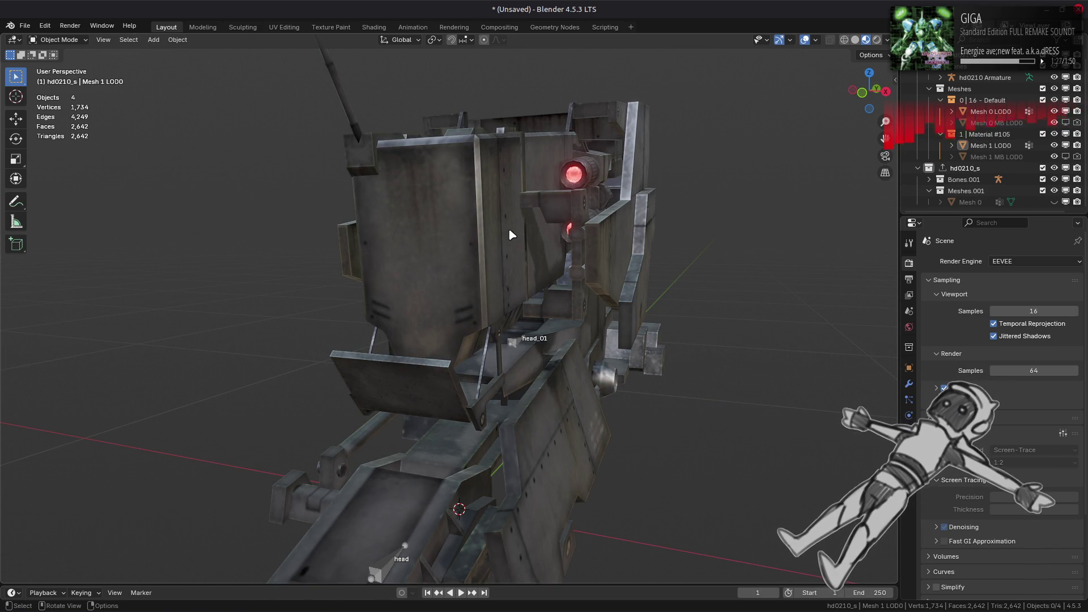
{"action": "mouse_move", "coordinate": [655, 308]}
{"action": "middle_mouse_down"}
{"action": "mouse_move", "coordinate": [570, 309]}
{"action": "mouse_move", "coordinate": [585, 287]}
{"action": "middle_mouse_up"}
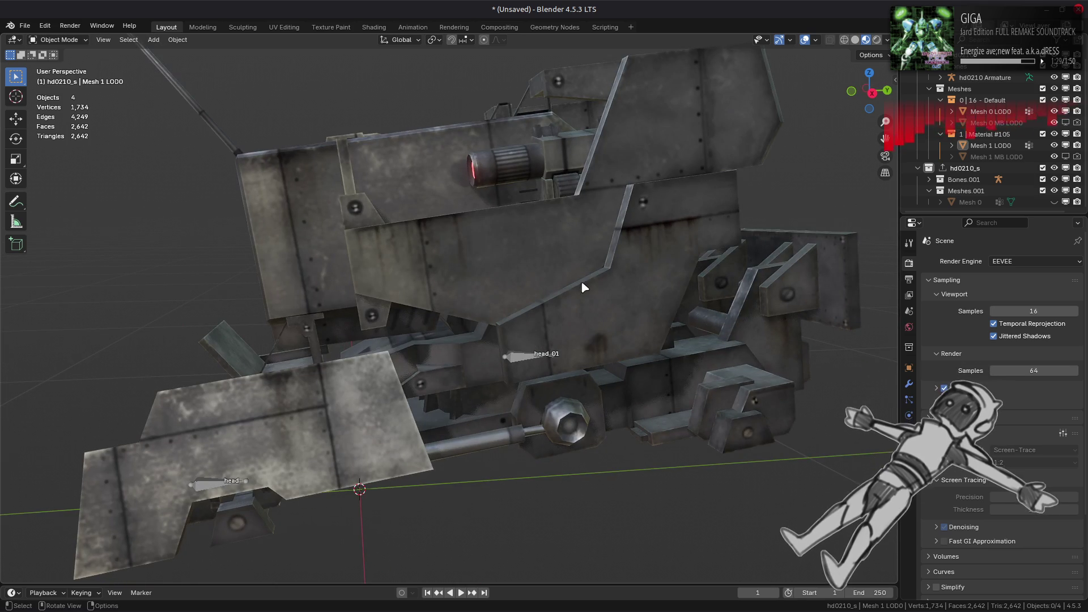